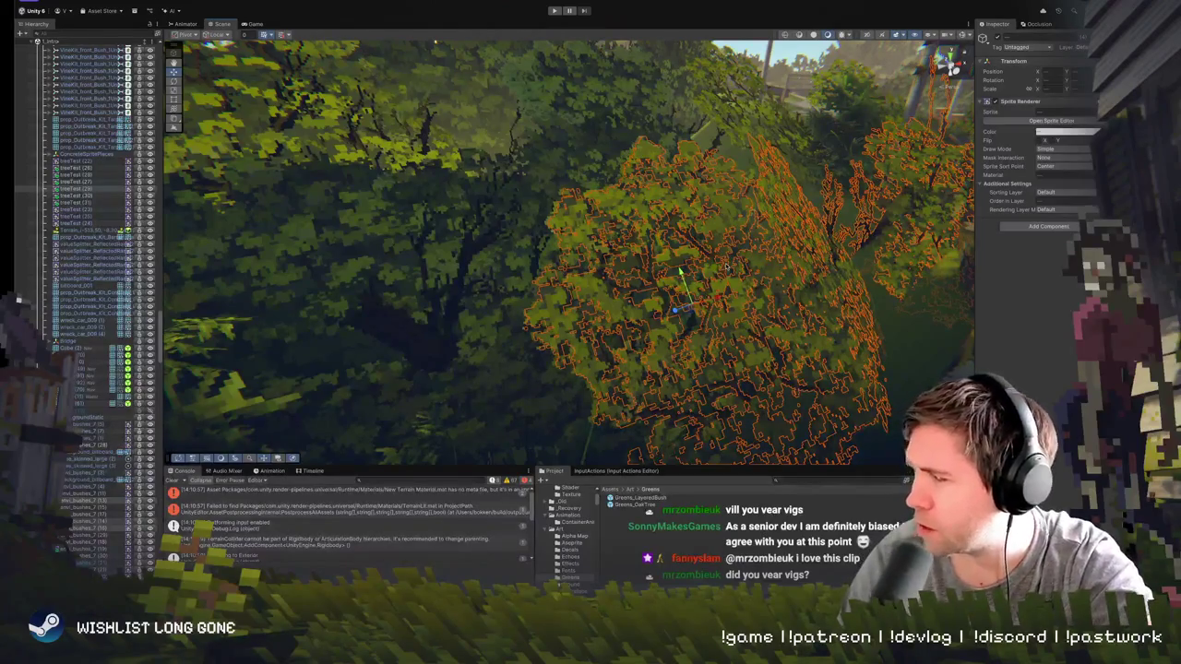
- Drag the Discord photo of three fantasy DVD cases over the Unity Scene view
mouse_move(1153, 109)
mouse_down()
mouse_move(584, 132)
mouse_move(480, 63)
mouse_up()
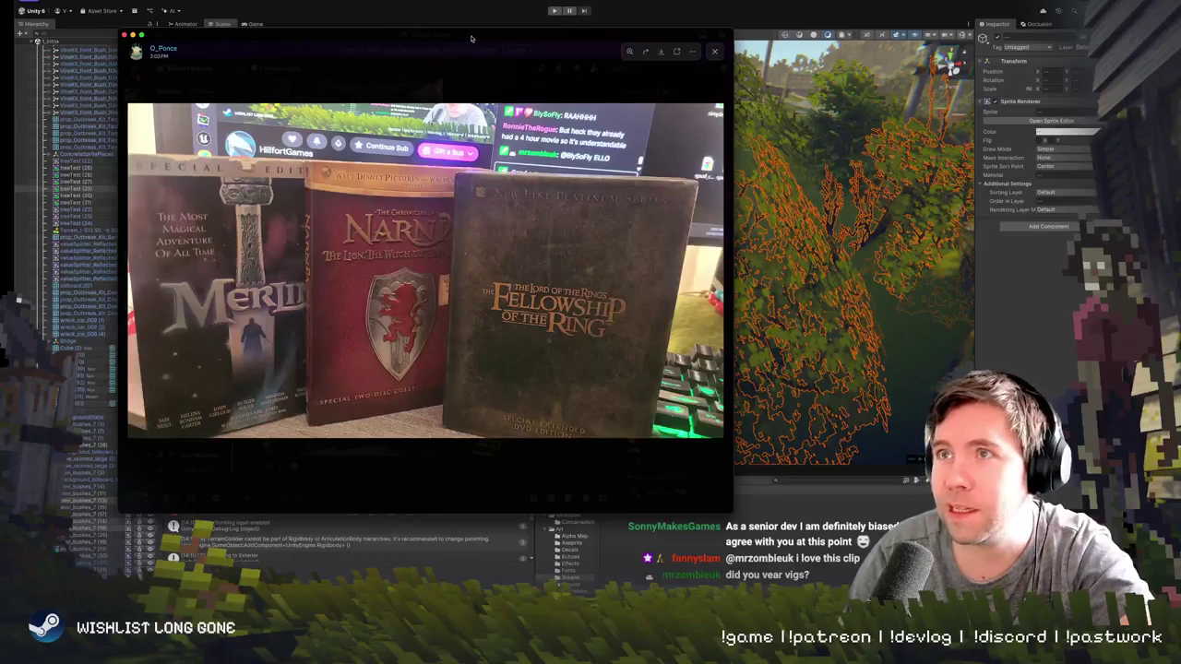
- Move the DVD photo viewer aside and close it to reveal the forest scene
drag(510, 38, 562, 67)
key(super+w)
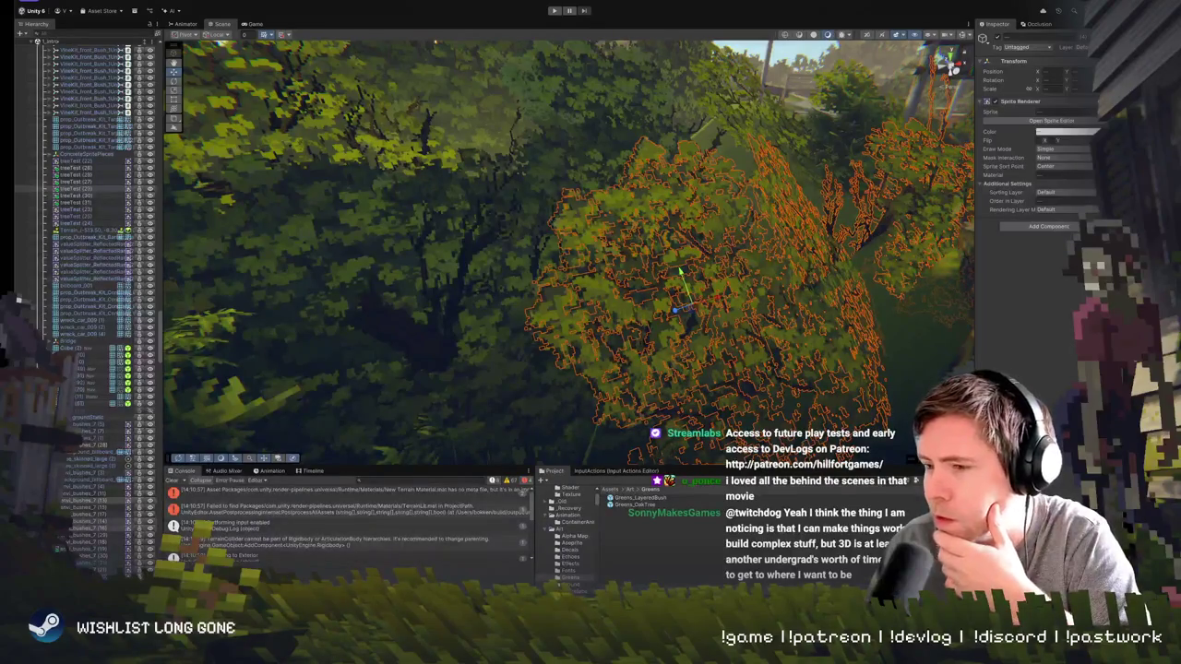
- Navigate toward the distant road and select the env_bushes_7 bush beside the rocks
scroll(568, 240, up, 5)
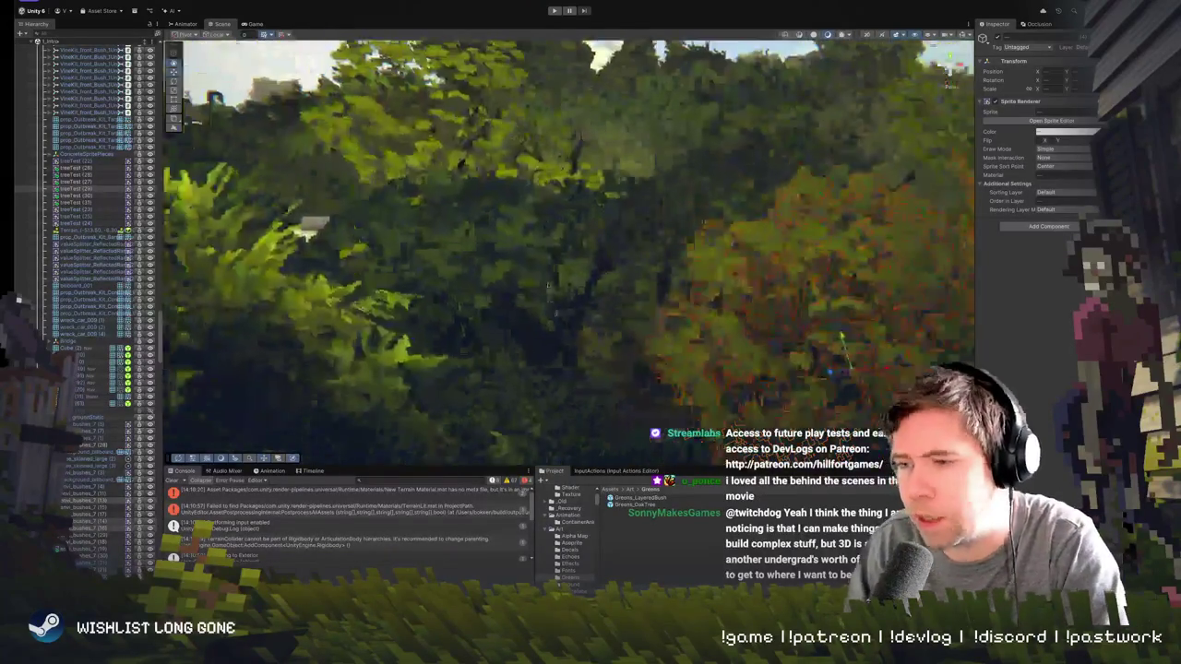
scroll(548, 286, down, 10)
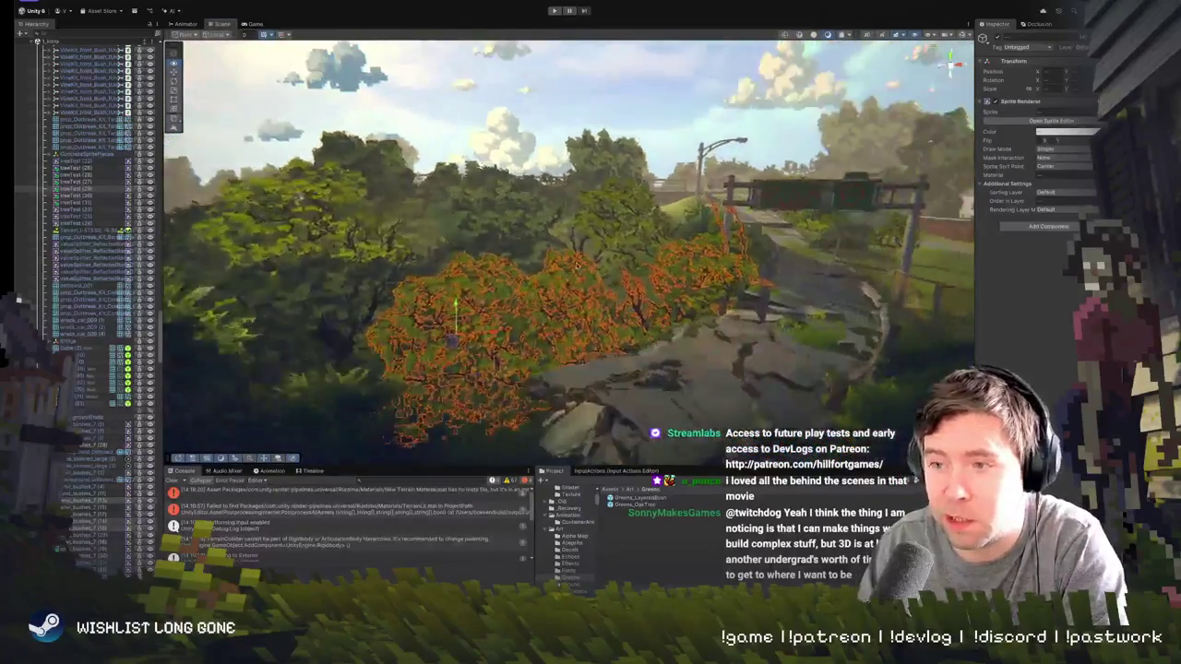
mouse_move(575, 262)
mouse_down()
mouse_move(569, 201)
mouse_move(569, 267)
mouse_move(557, 233)
mouse_up()
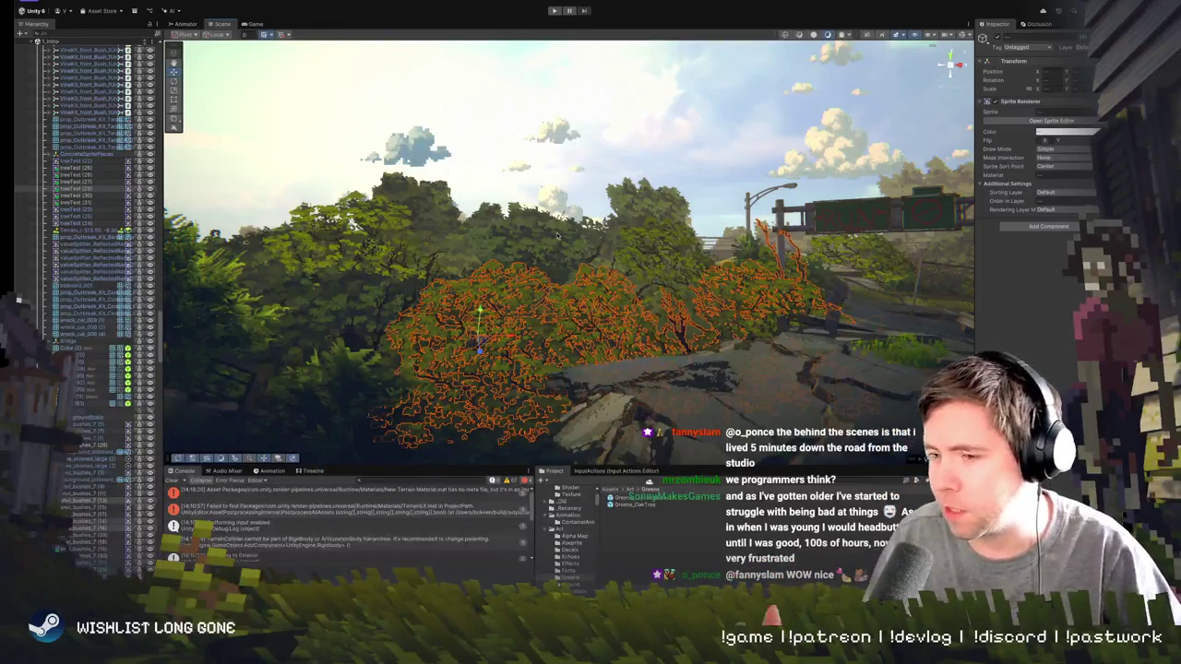
mouse_move(521, 305)
mouse_down()
mouse_move(494, 321)
mouse_move(526, 328)
mouse_move(587, 294)
mouse_move(507, 304)
mouse_up()
click(493, 305)
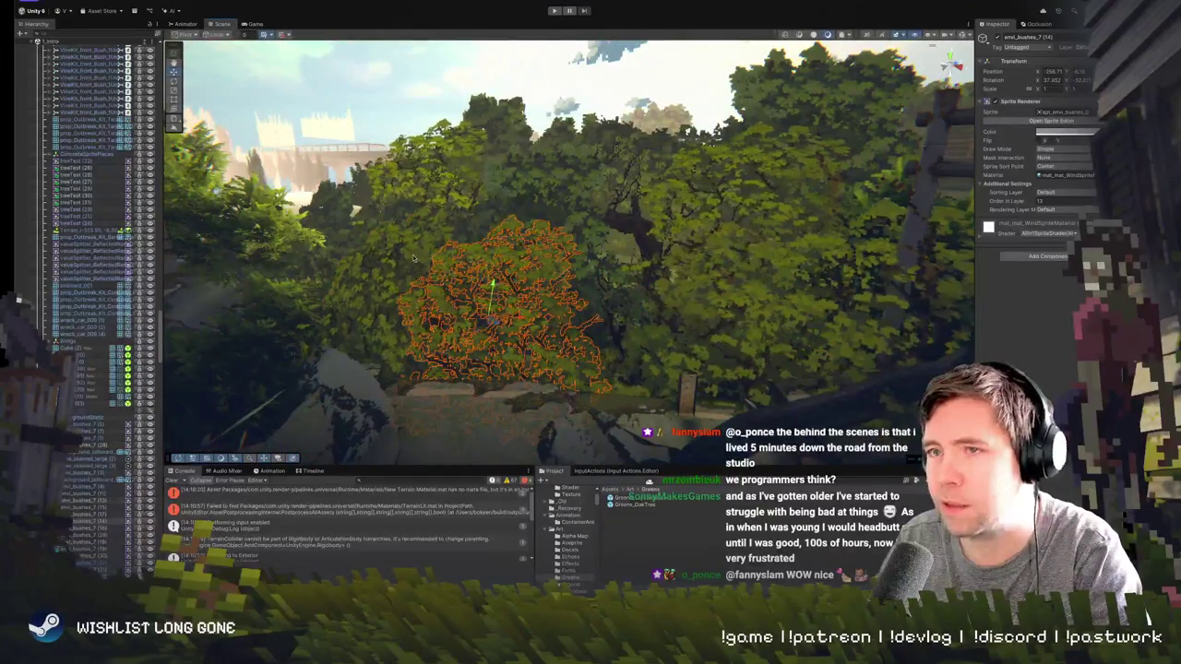
- Select the bush cluster under the large tree, then orbit to see it with the bridge
mouse_move(420, 256)
mouse_down()
mouse_move(551, 279)
mouse_move(591, 259)
mouse_move(599, 225)
mouse_move(553, 231)
mouse_move(545, 323)
mouse_move(561, 319)
mouse_move(489, 323)
mouse_move(494, 308)
mouse_move(685, 289)
mouse_move(521, 329)
mouse_move(584, 319)
mouse_up()
click(604, 253)
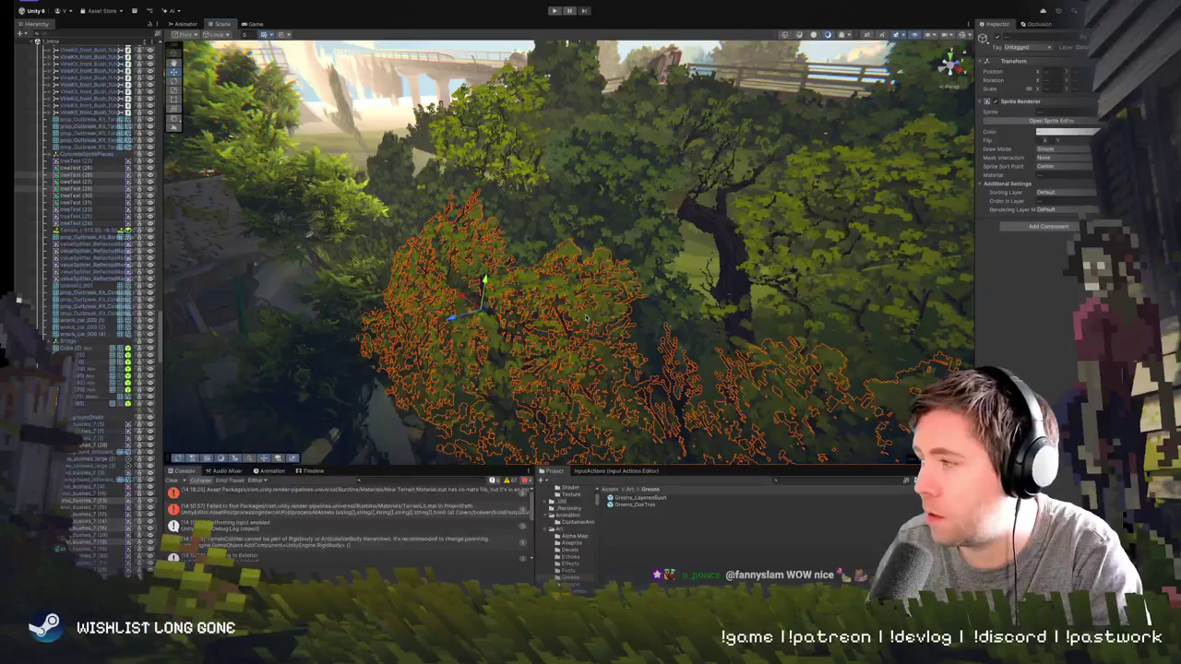
drag(587, 318, 661, 290)
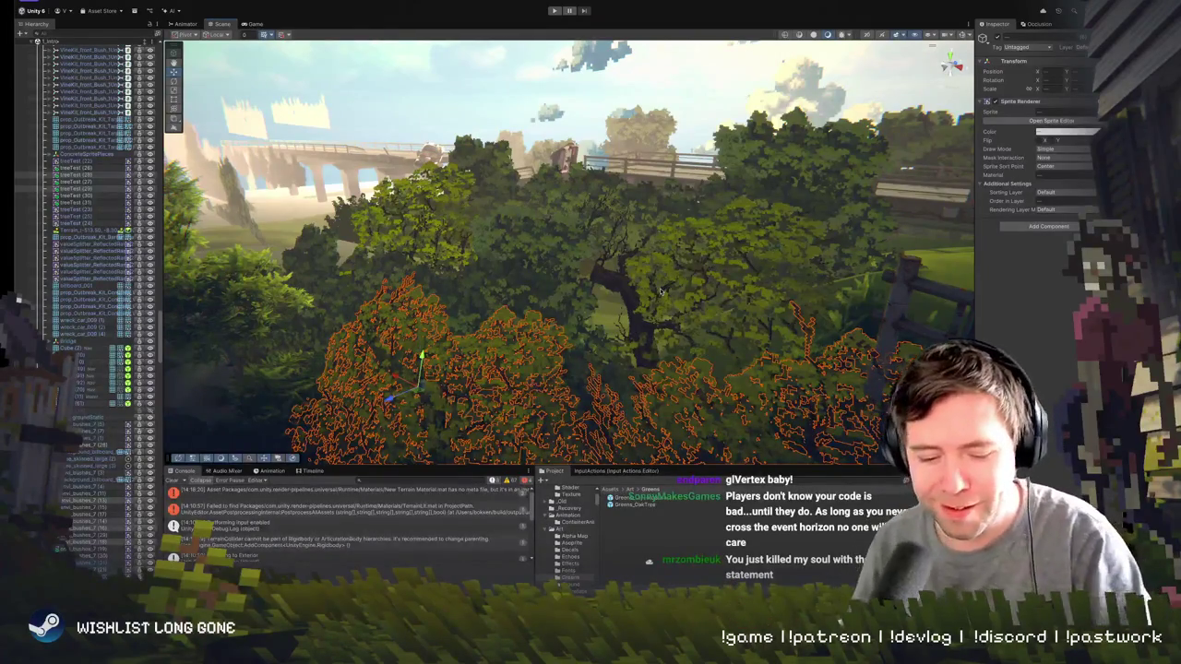
mouse_move(632, 371)
mouse_down()
mouse_move(639, 314)
mouse_move(571, 312)
mouse_move(601, 352)
mouse_move(657, 314)
mouse_move(578, 265)
mouse_up()
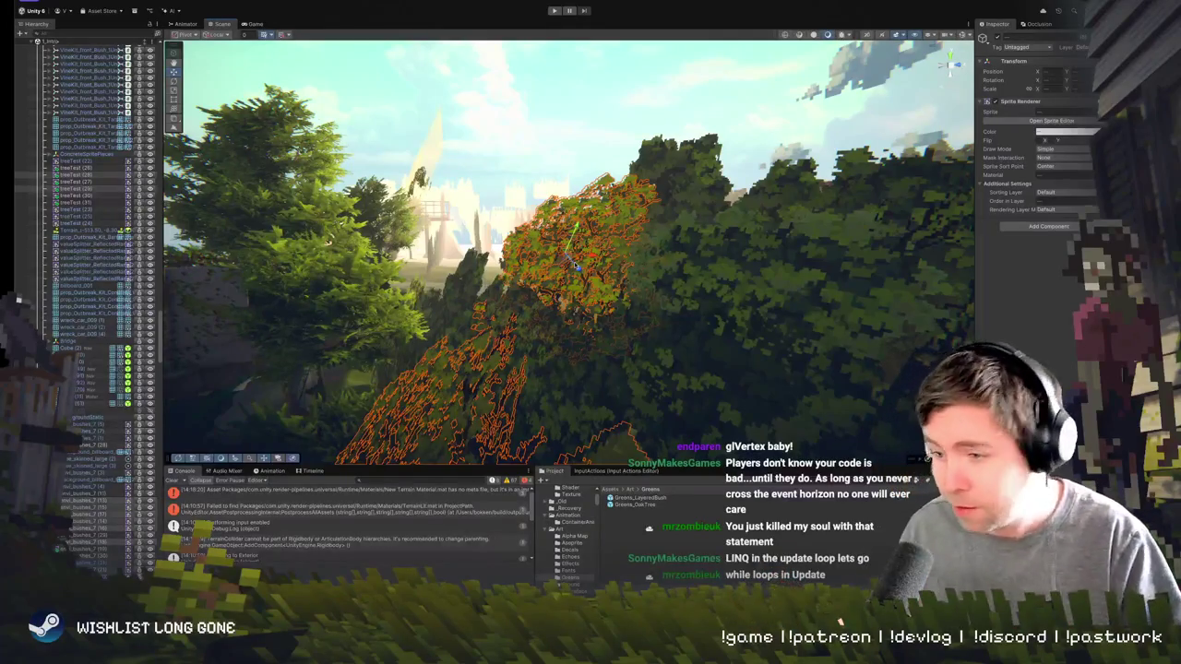
- Pan the Scene view in close to the selected bushes on the rocks by the ruins
mouse_move(598, 275)
mouse_down()
mouse_move(618, 320)
mouse_move(666, 294)
mouse_move(699, 315)
mouse_move(531, 296)
mouse_move(666, 339)
mouse_up()
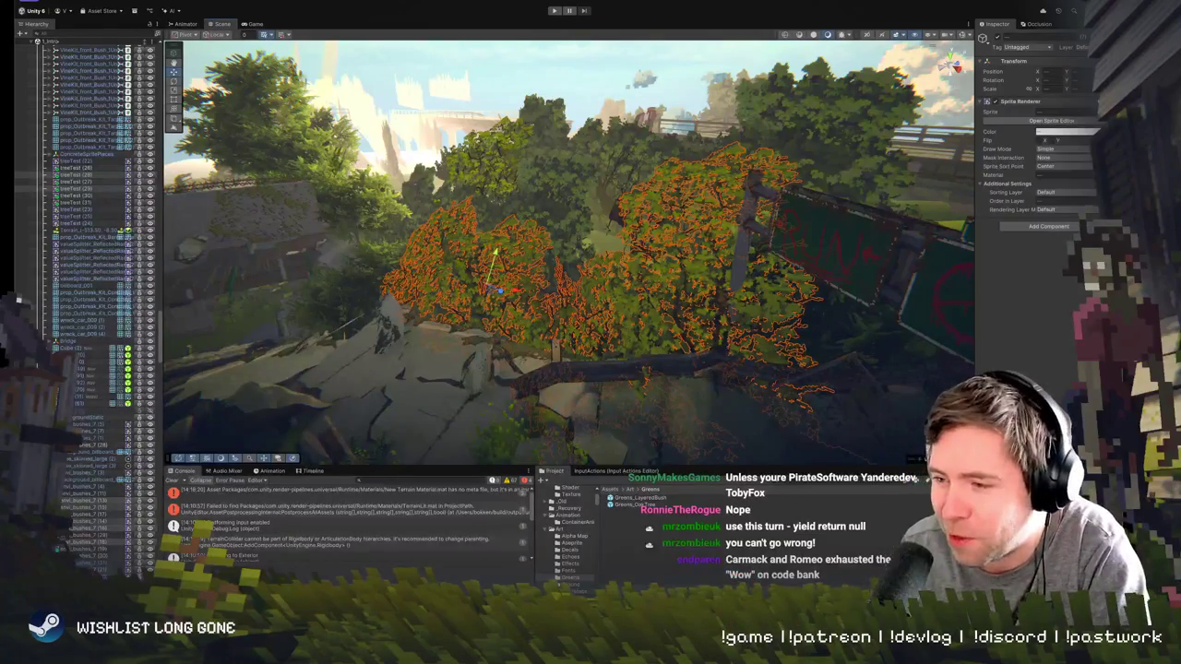
- Fly the Scene camera through the foliage to the grassy hillside, selecting env_bushes_7 along the way
key(w)
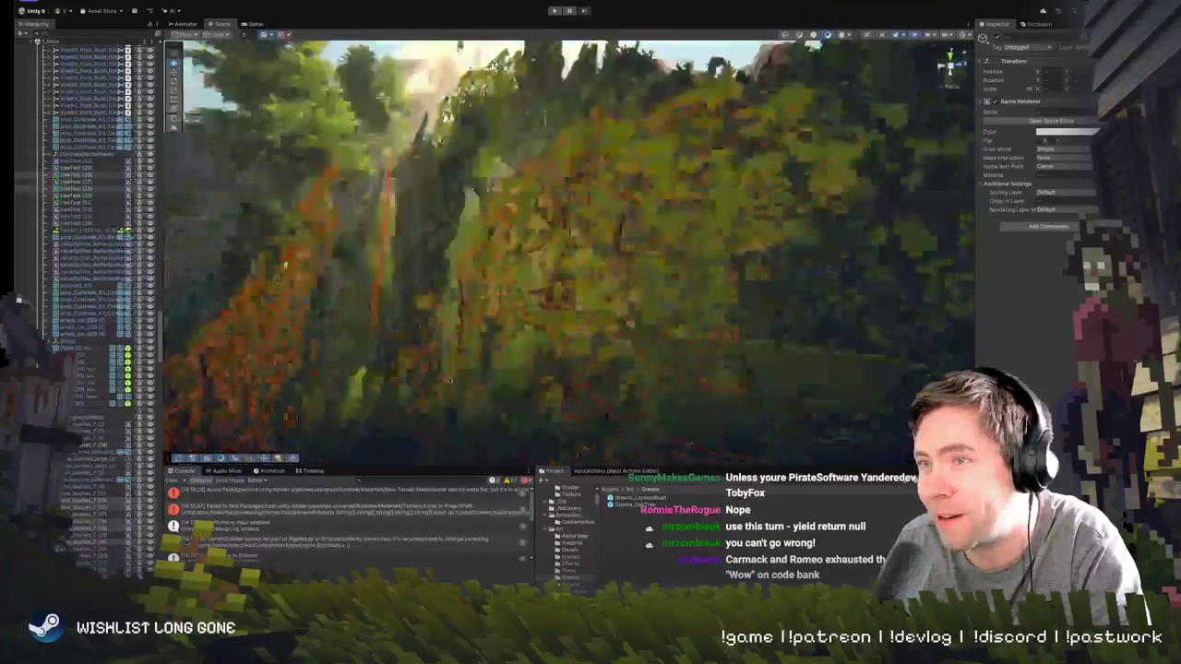
key(w)
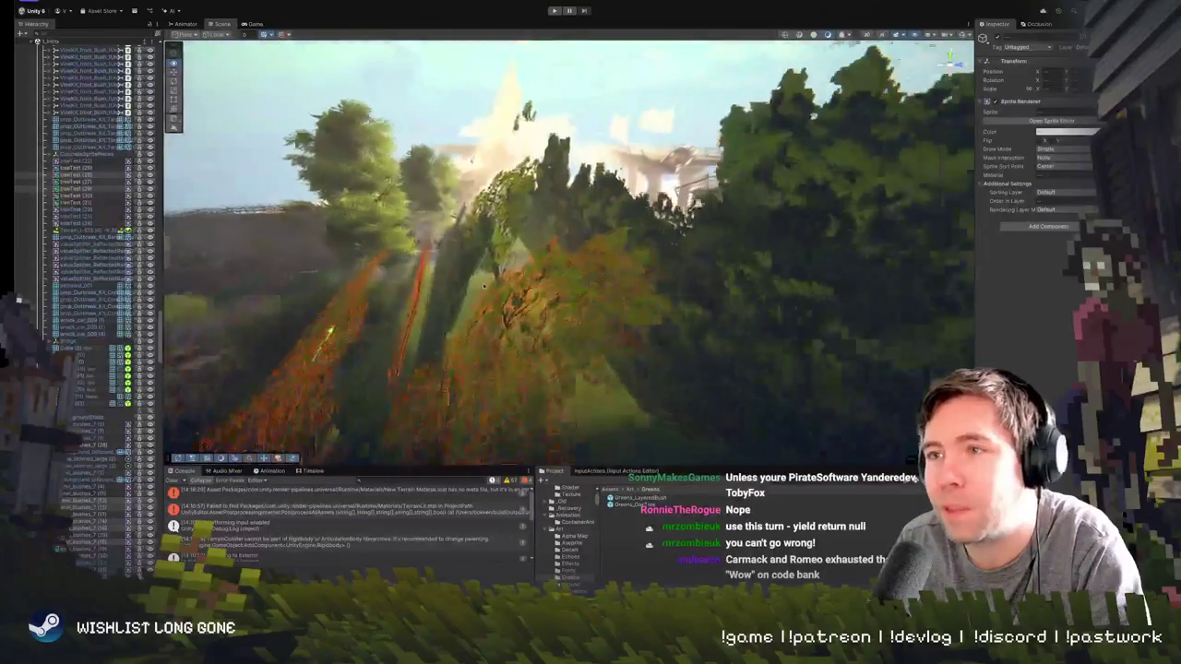
key(w)
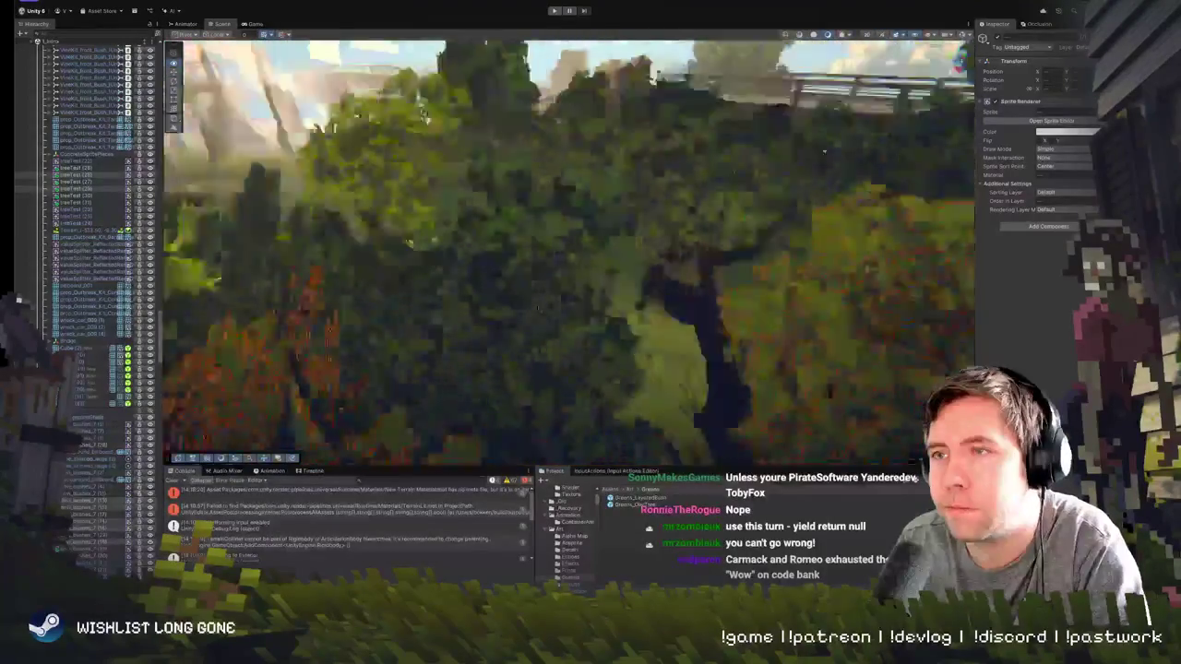
key(w)
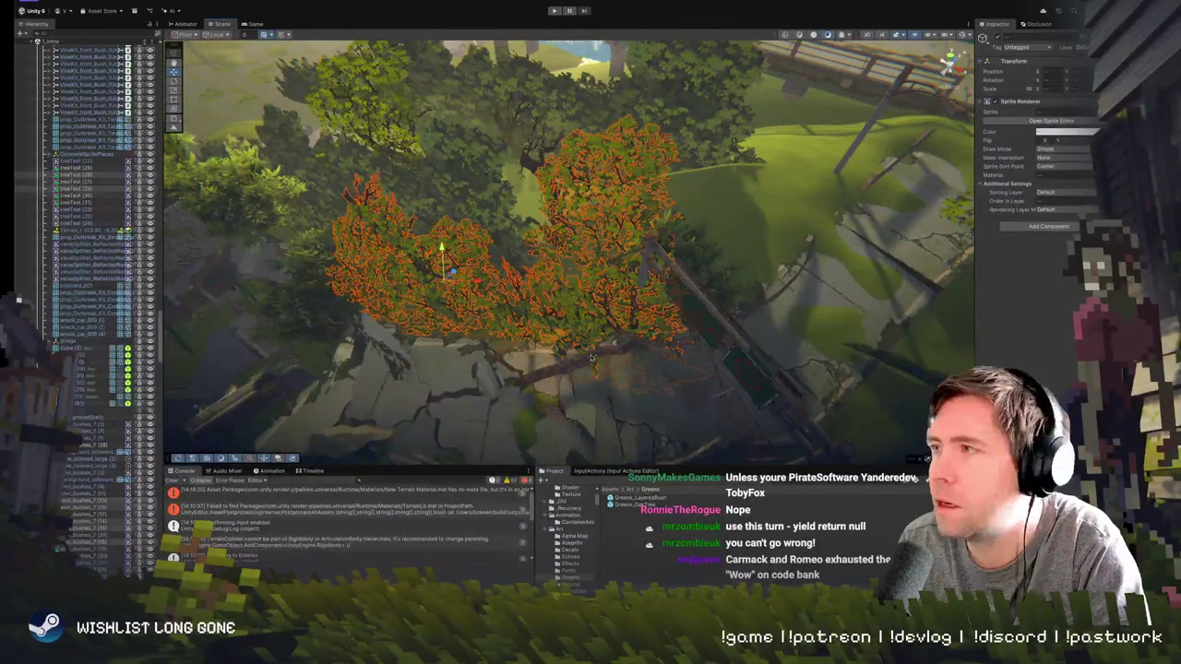
key(w)
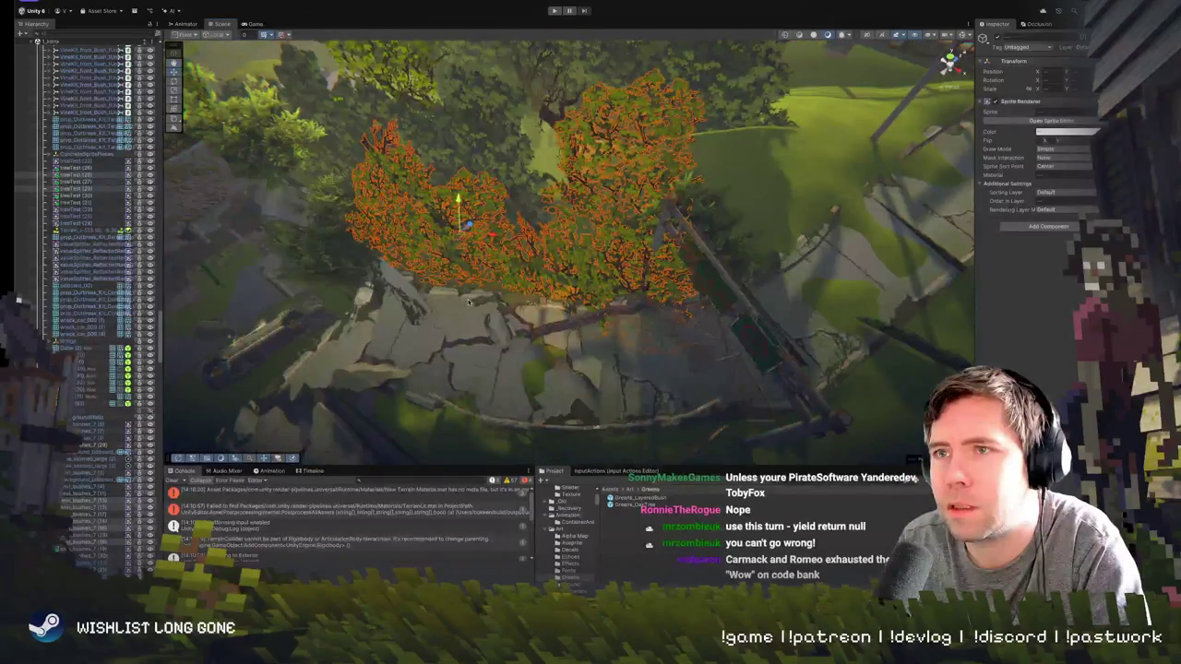
click(469, 300)
key(w)
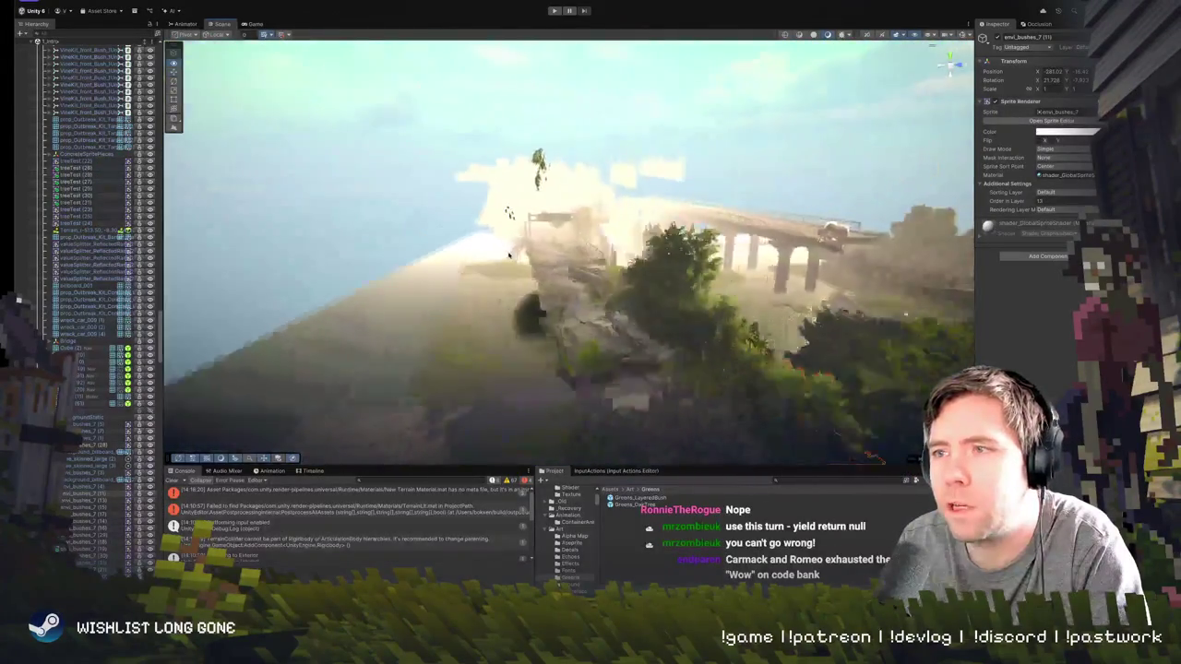
key(w)
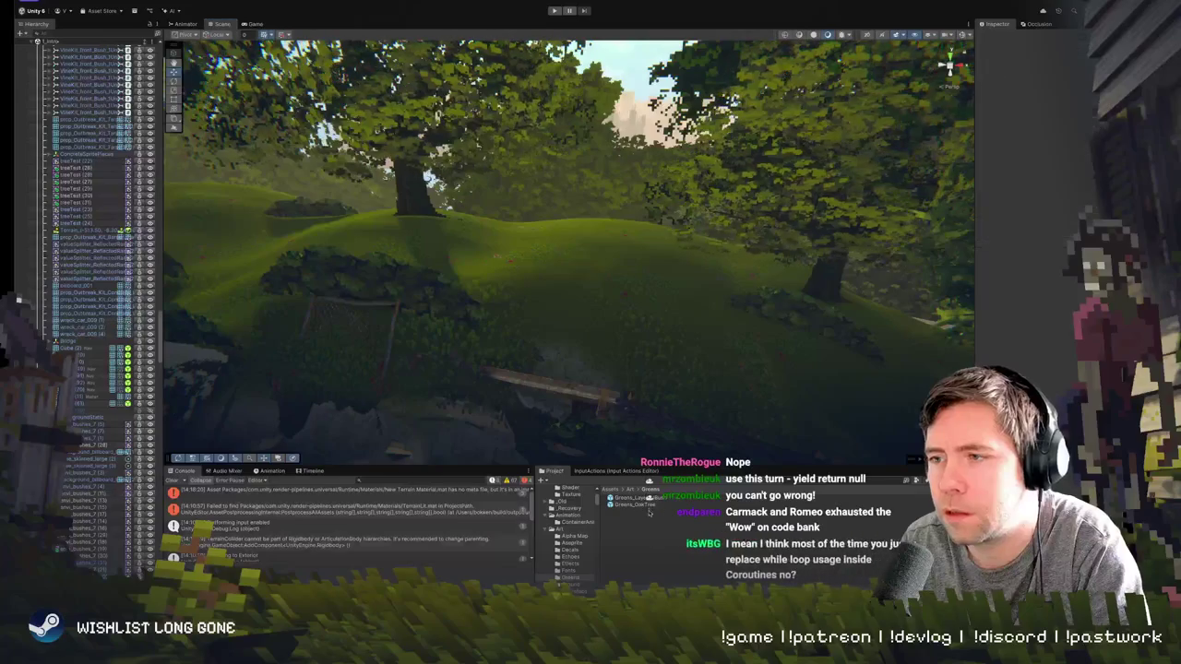
- Rename the duplicated bush prefab in Greens to Greens_LayeredBush_Large and reselect it
click(646, 498)
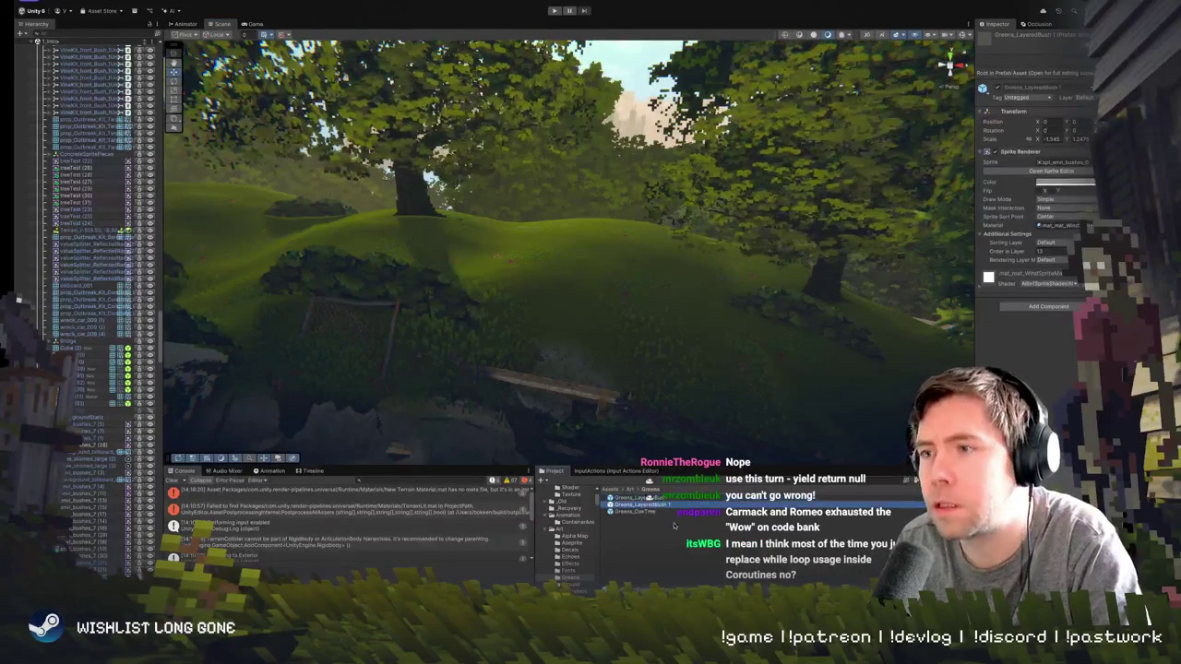
right_click(651, 505)
click(699, 373)
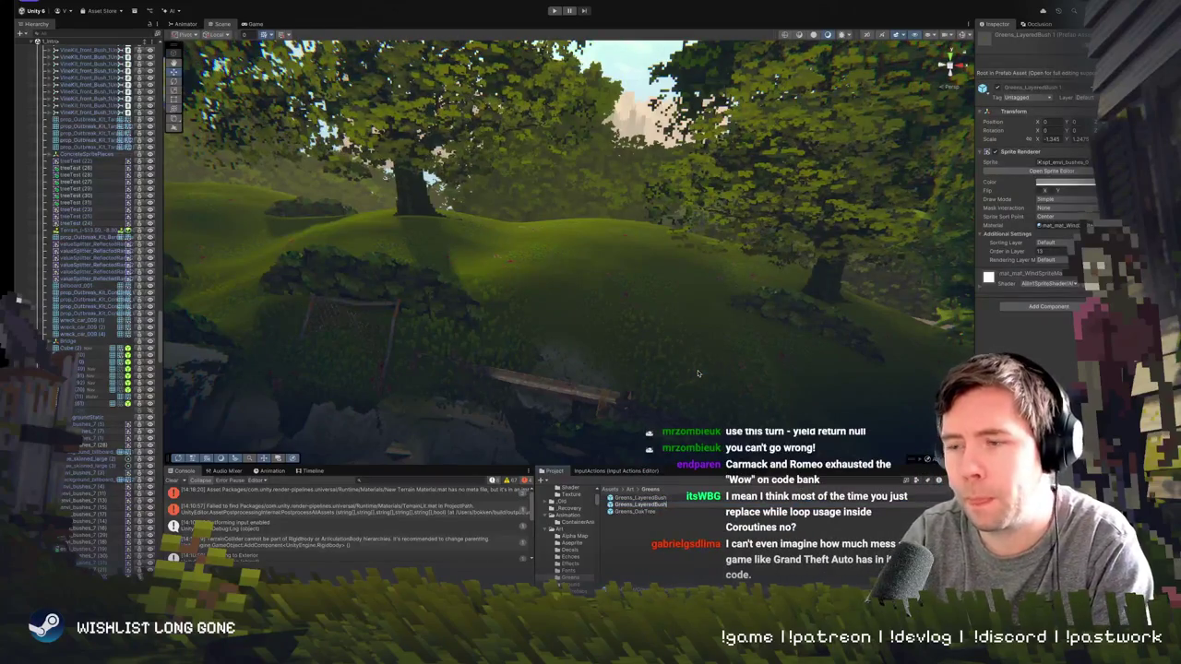
text(_Lit)
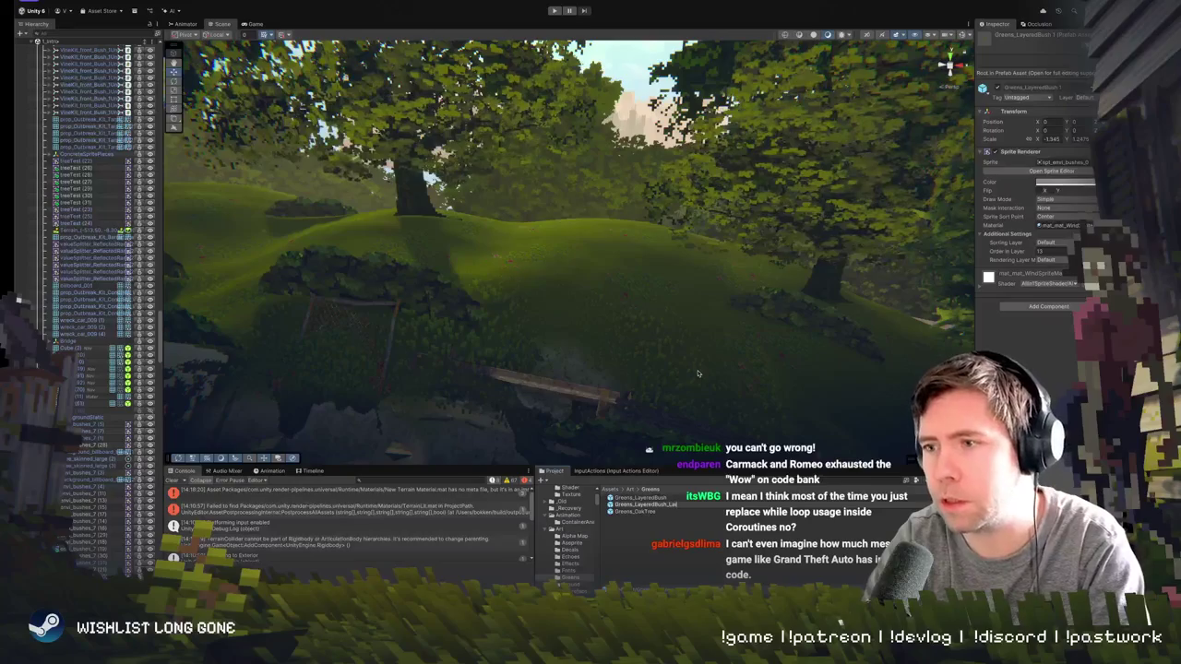
click(645, 505)
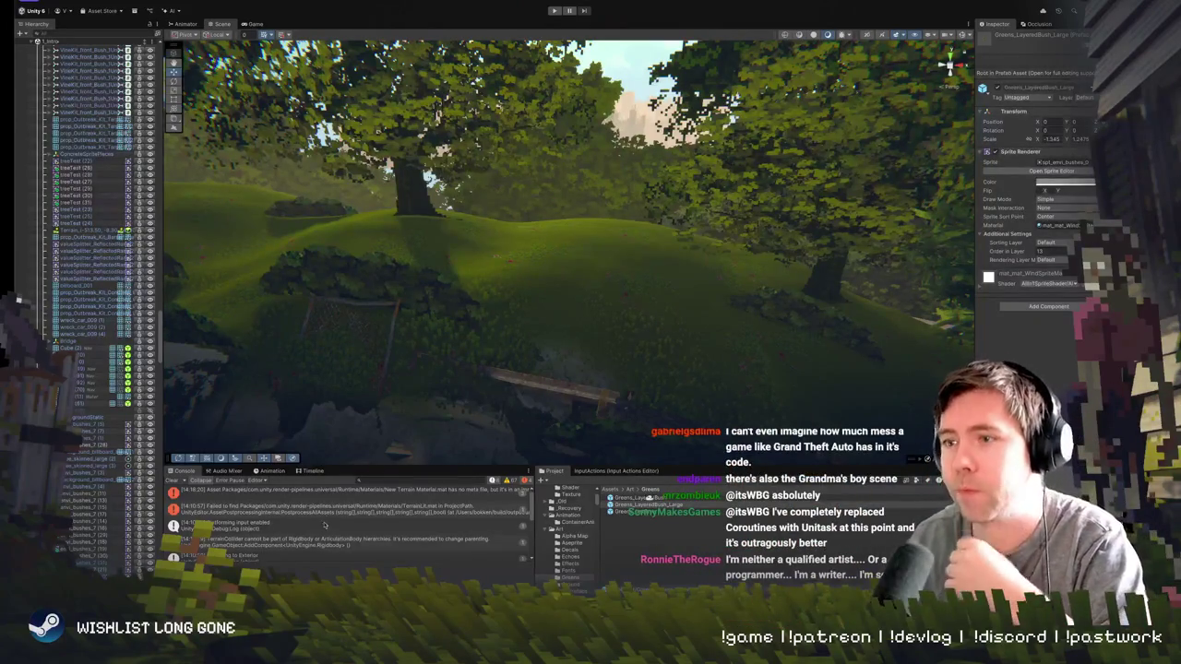
click(637, 517)
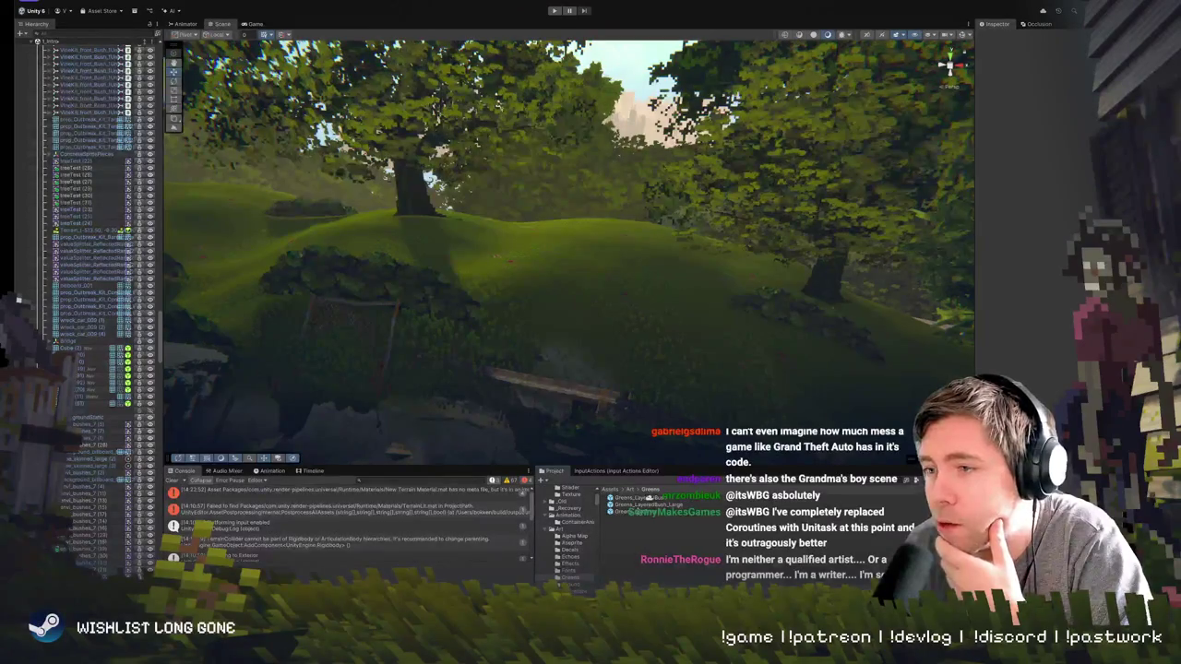
click(645, 504)
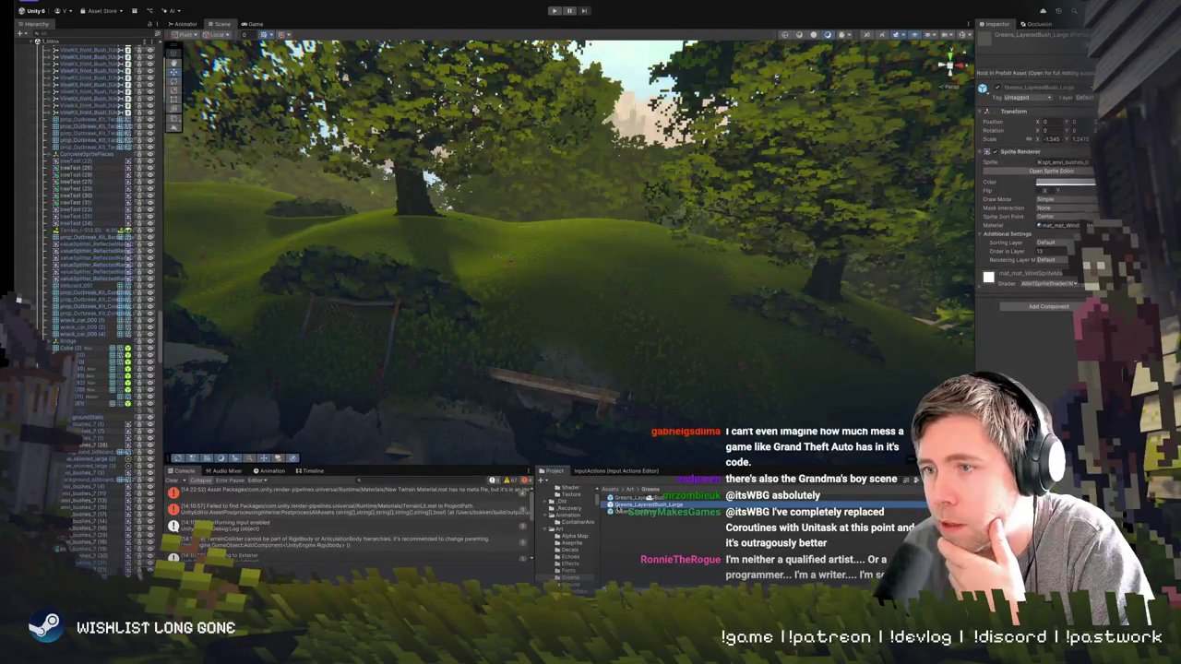
- Open Greens_LayeredBush_Large in prefab mode, duplicate its bush sprite and position both copies side by side
double_click(646, 505)
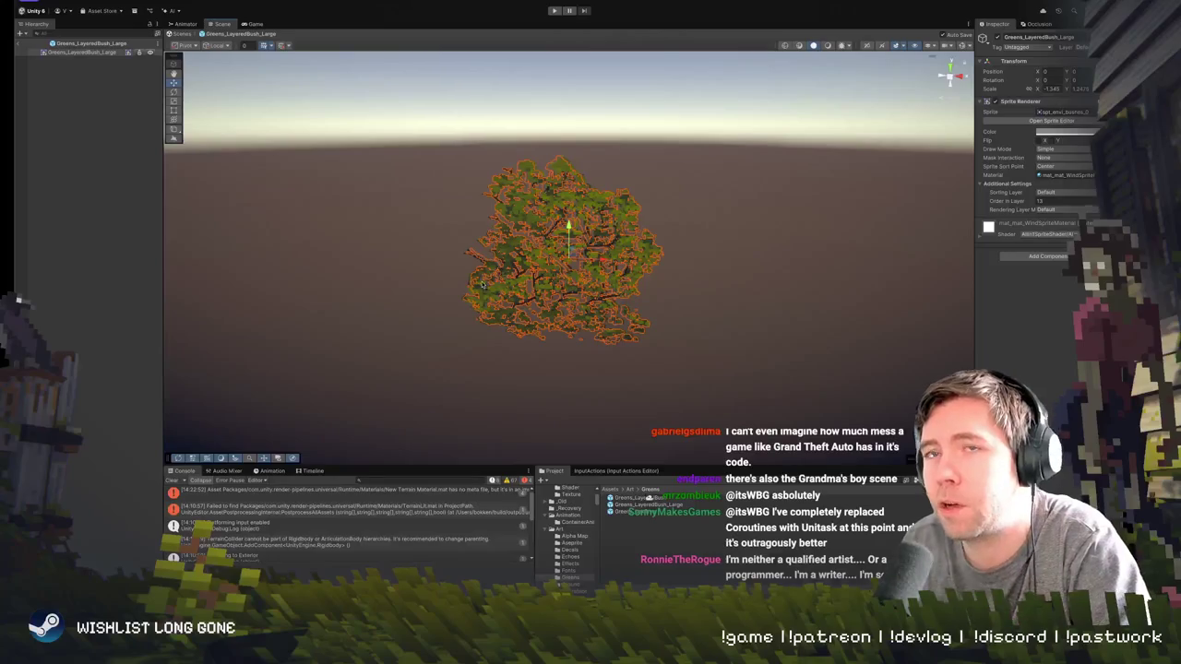
scroll(388, 220, down, 3)
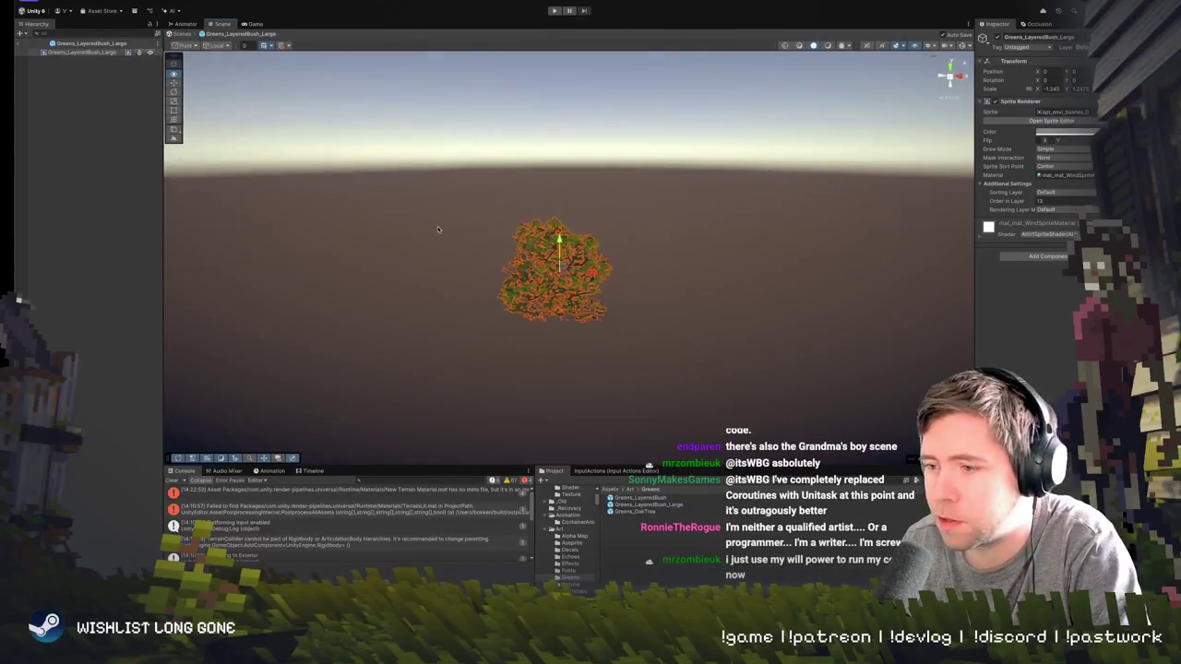
key(ctrl+d)
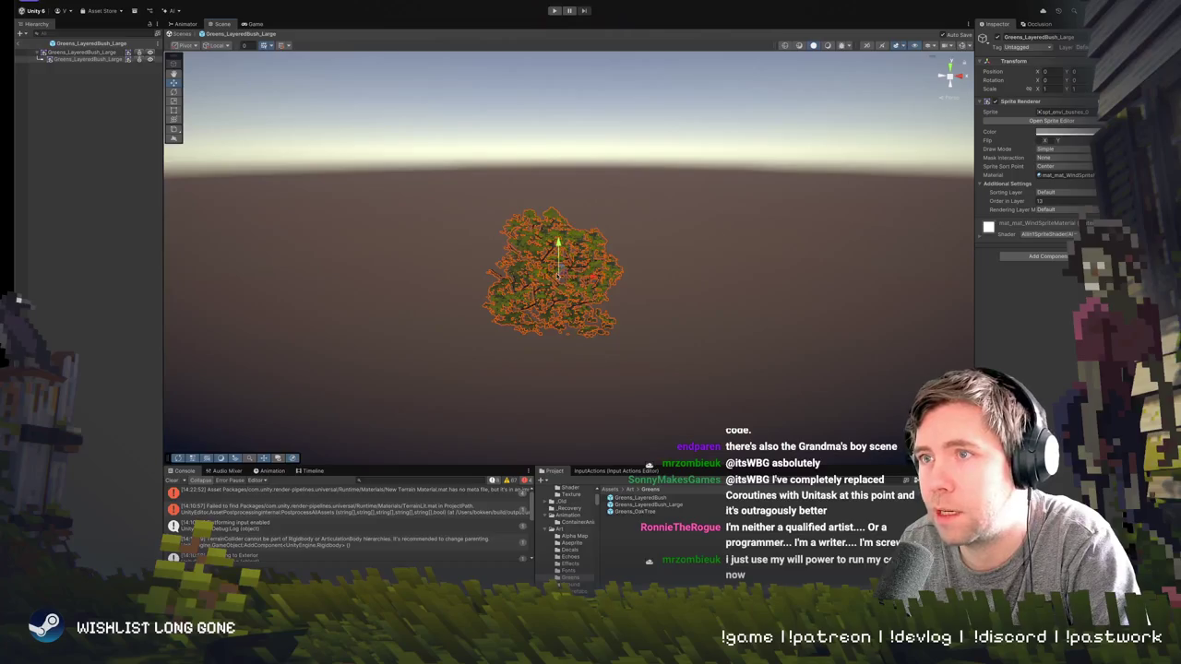
mouse_move(592, 277)
mouse_down()
mouse_move(420, 288)
mouse_move(462, 262)
mouse_up()
key(e)
key(w)
shift+click(535, 293)
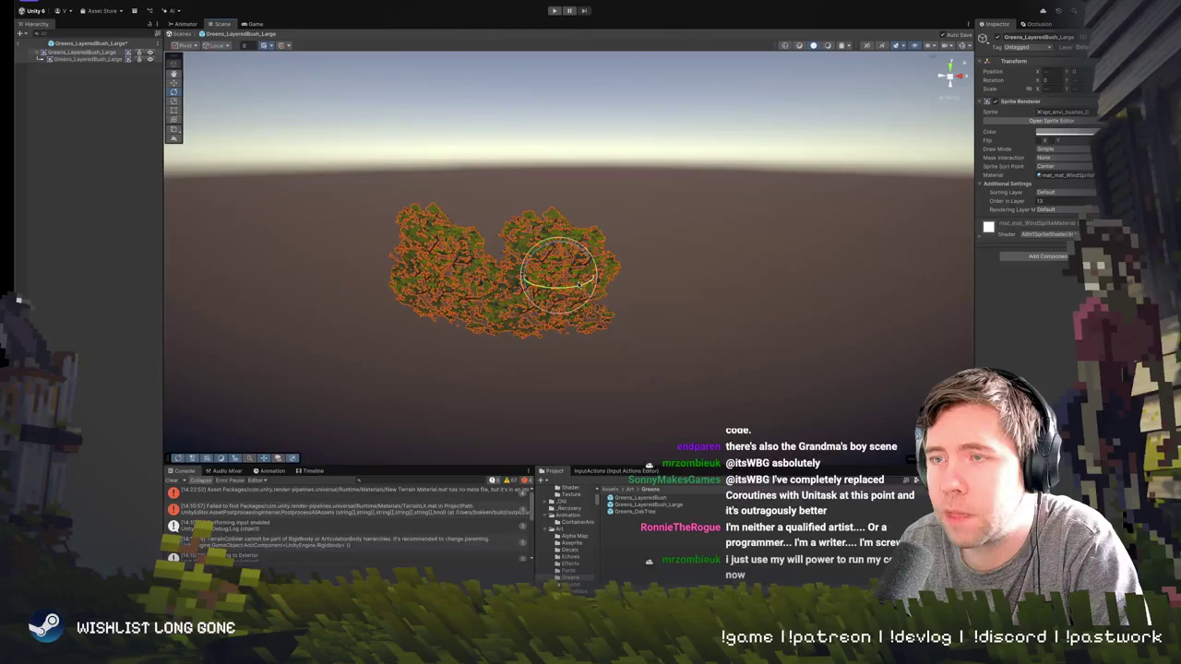
shift+click(548, 293)
key(w)
drag(477, 277, 526, 277)
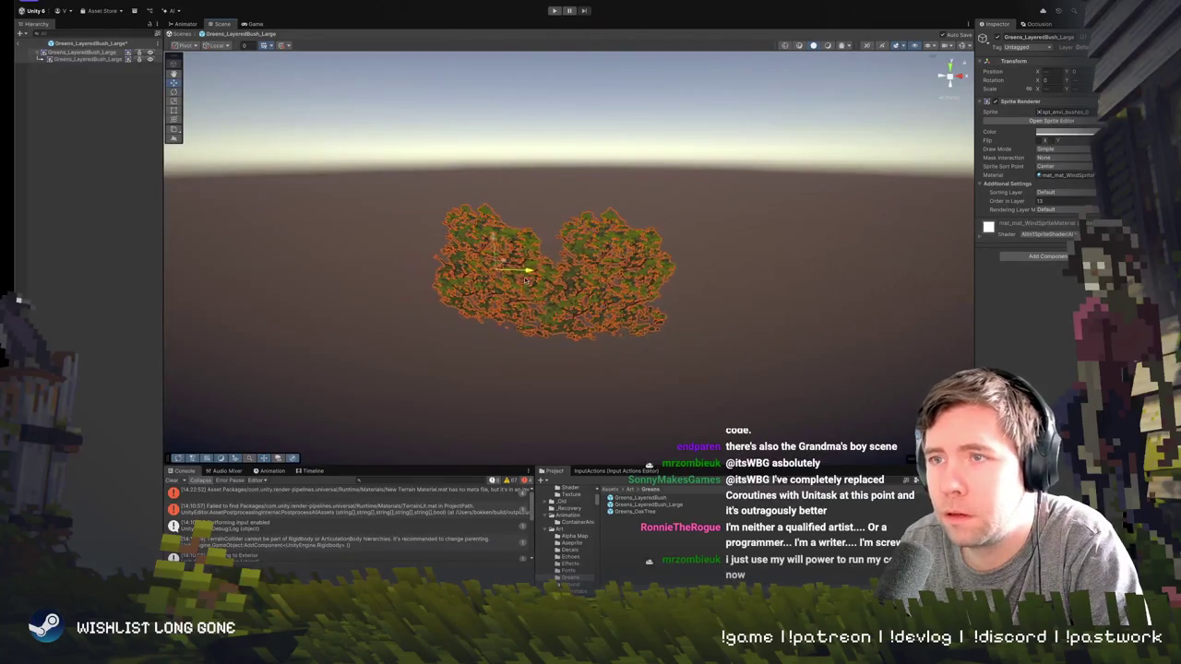
click(706, 342)
drag(707, 343, 581, 303)
- Duplicate the left bush into a third copy, raised above and right of the others
click(572, 295)
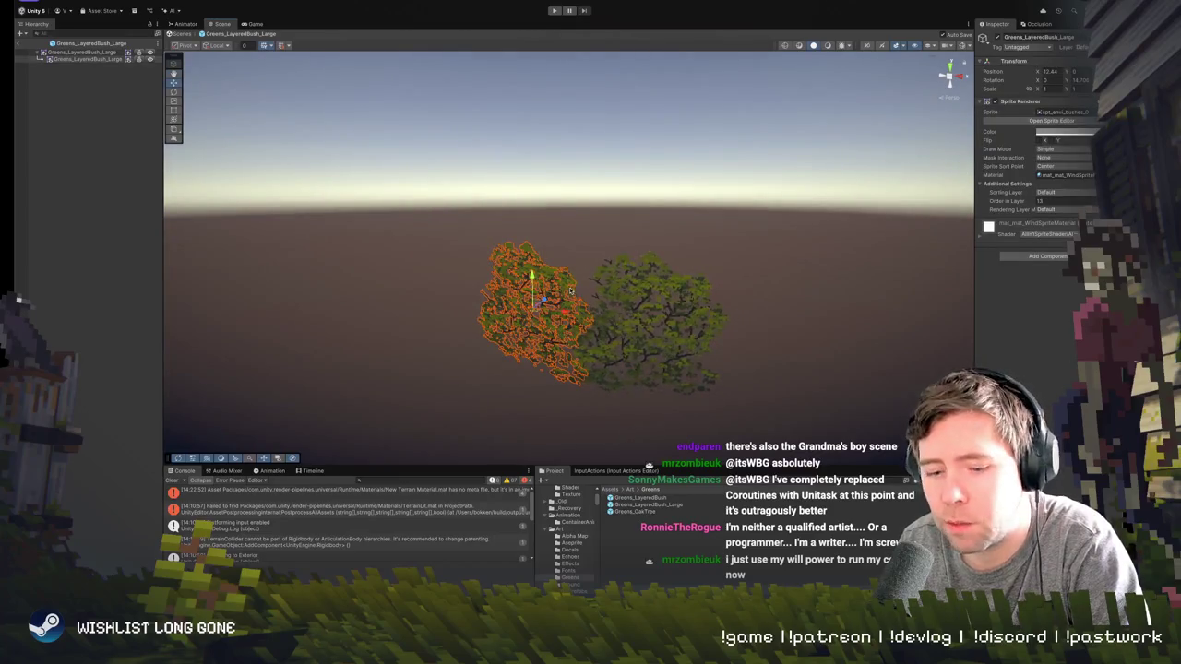
key(ctrl+d)
drag(539, 228, 539, 185)
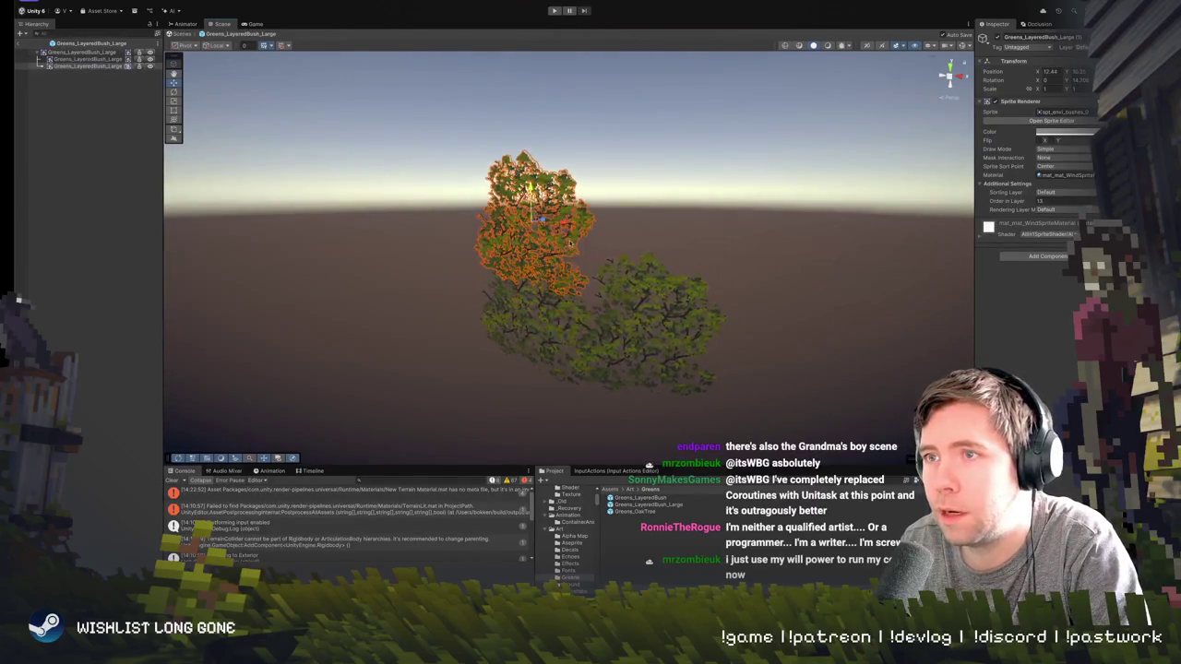
mouse_move(562, 224)
mouse_down()
mouse_move(606, 223)
mouse_move(611, 258)
mouse_up()
key(e)
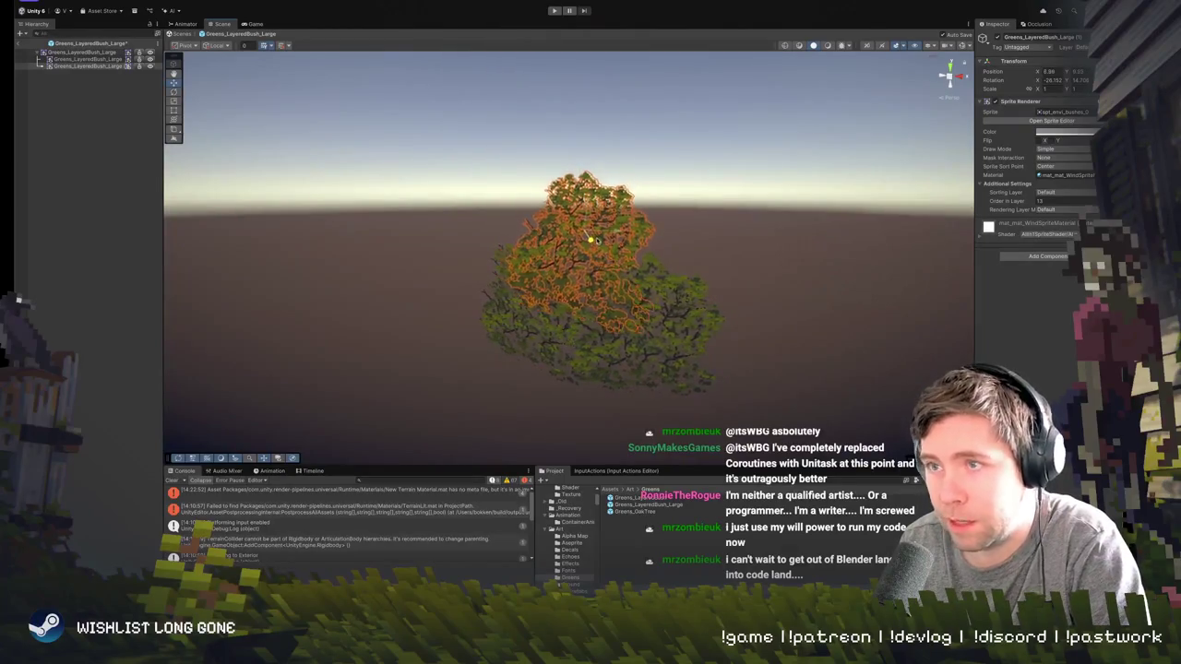
mouse_move(606, 247)
mouse_down()
mouse_move(676, 279)
mouse_move(668, 232)
mouse_up()
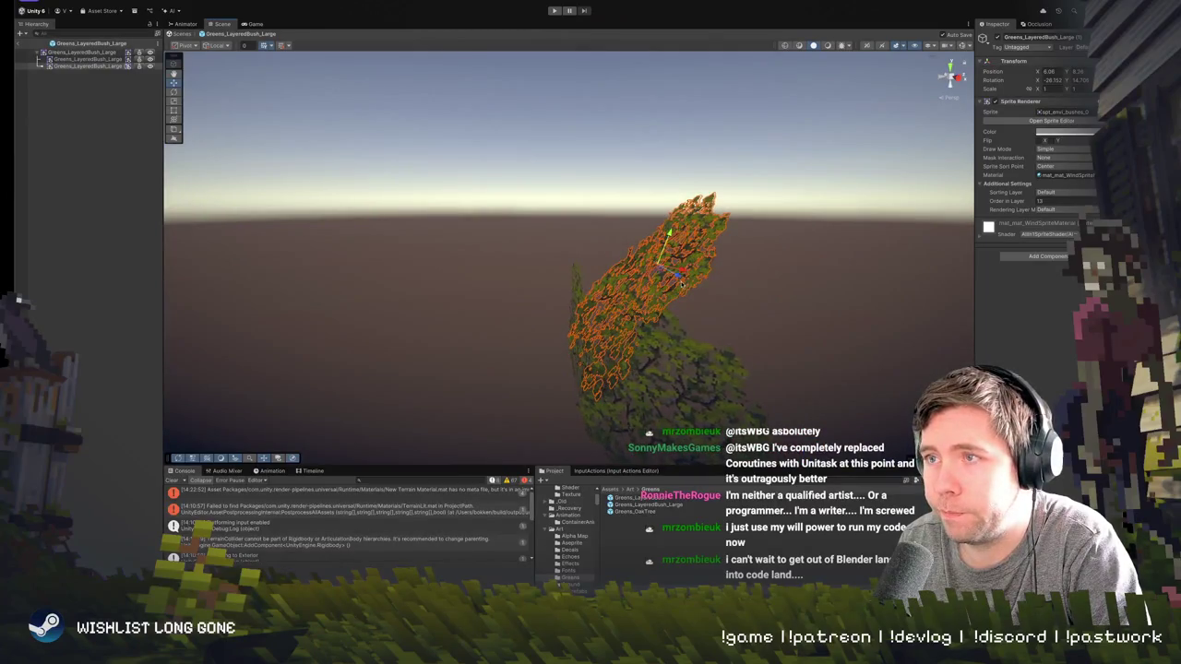
- Nudge the top bush copy sideways and rotate it
key(e)
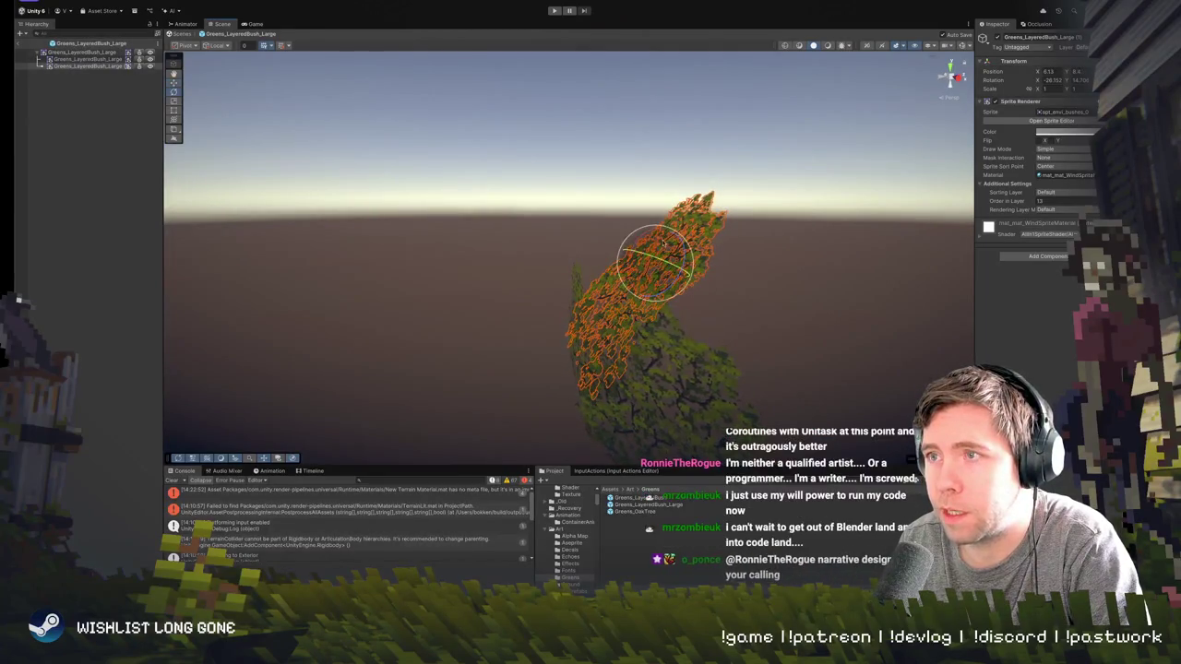
click(793, 318)
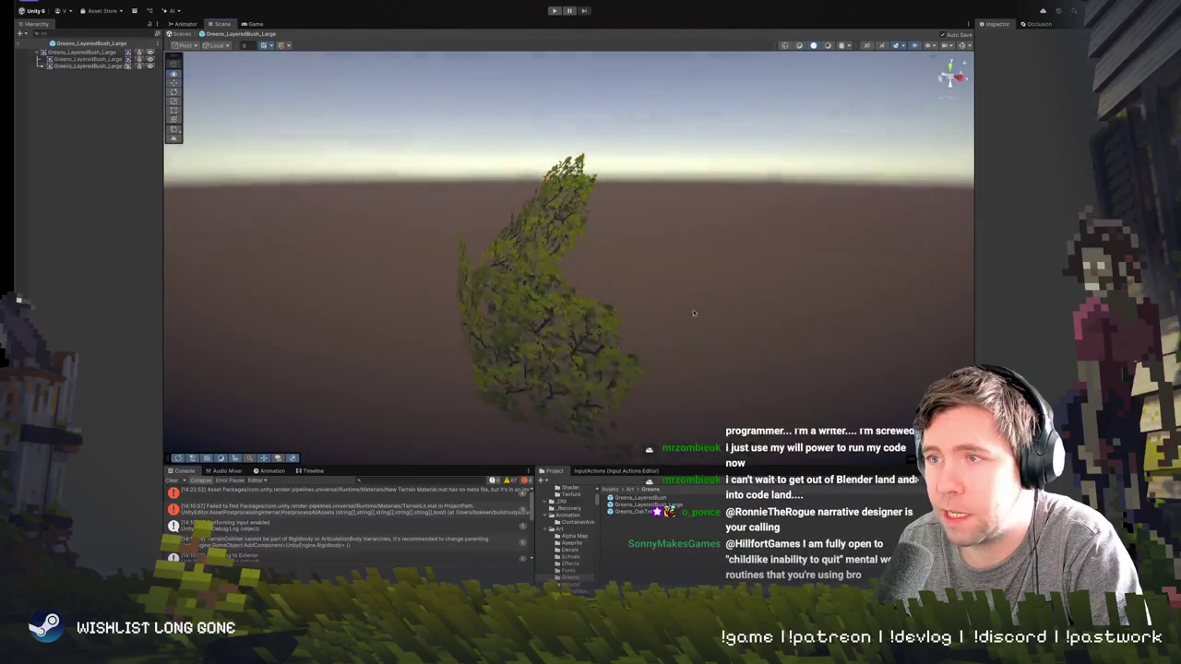
drag(793, 319, 553, 212)
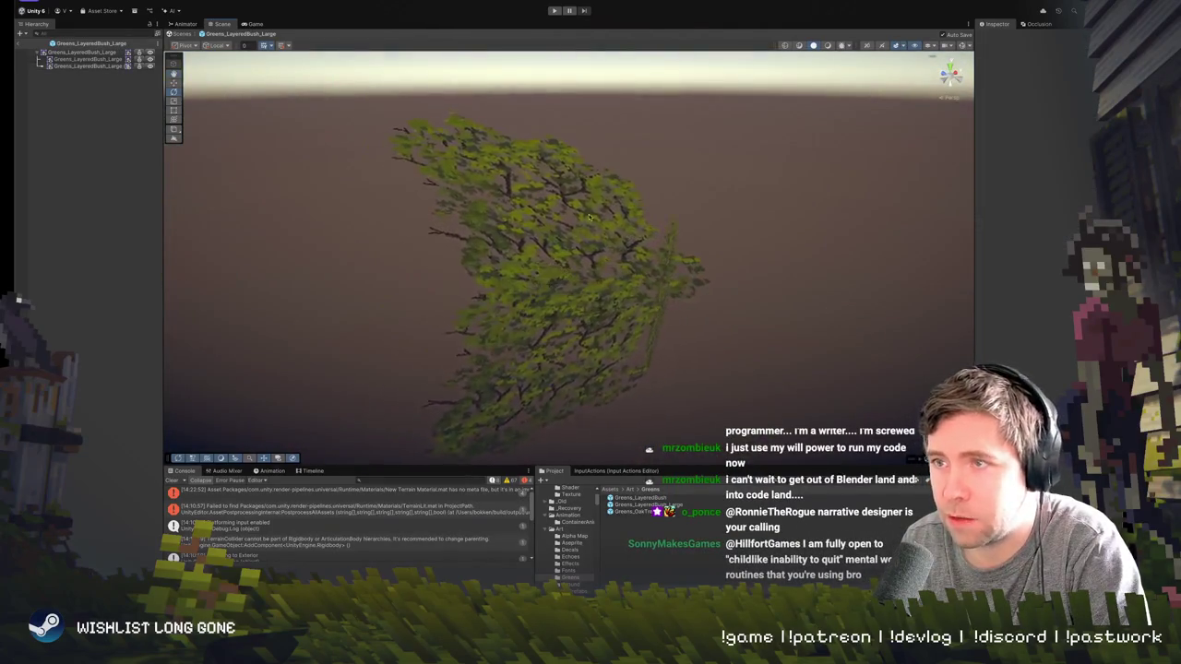
click(544, 210)
key(w)
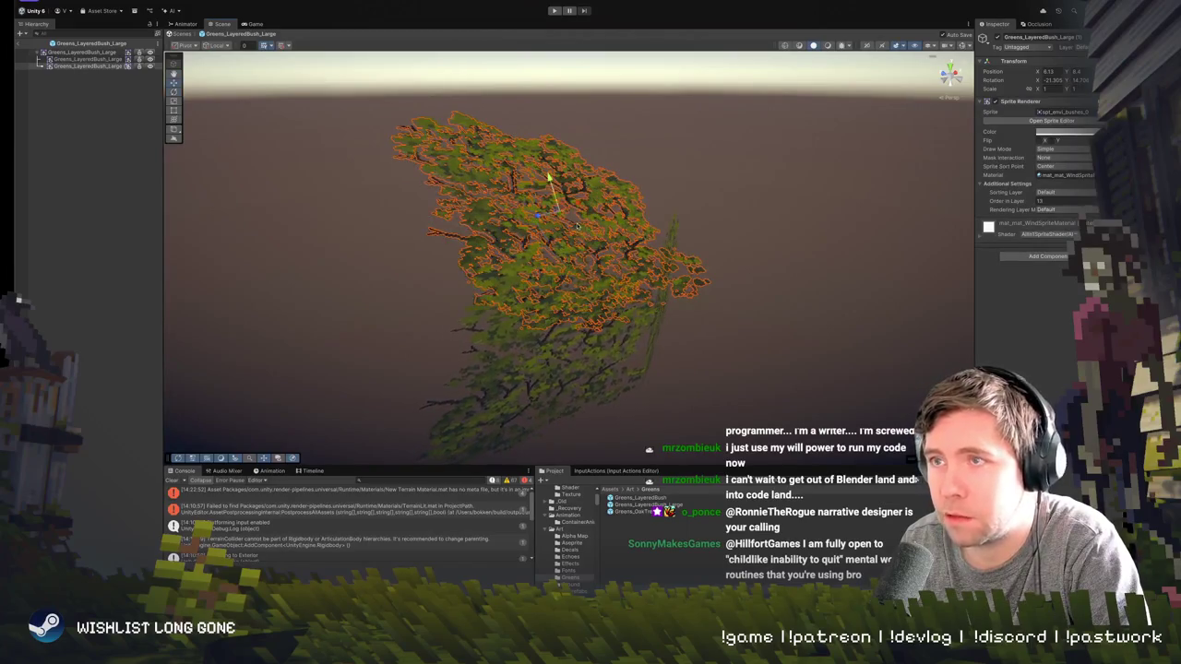
mouse_move(544, 209)
mouse_down()
mouse_move(570, 198)
mouse_move(553, 203)
mouse_move(544, 238)
mouse_move(582, 238)
mouse_up()
key(e)
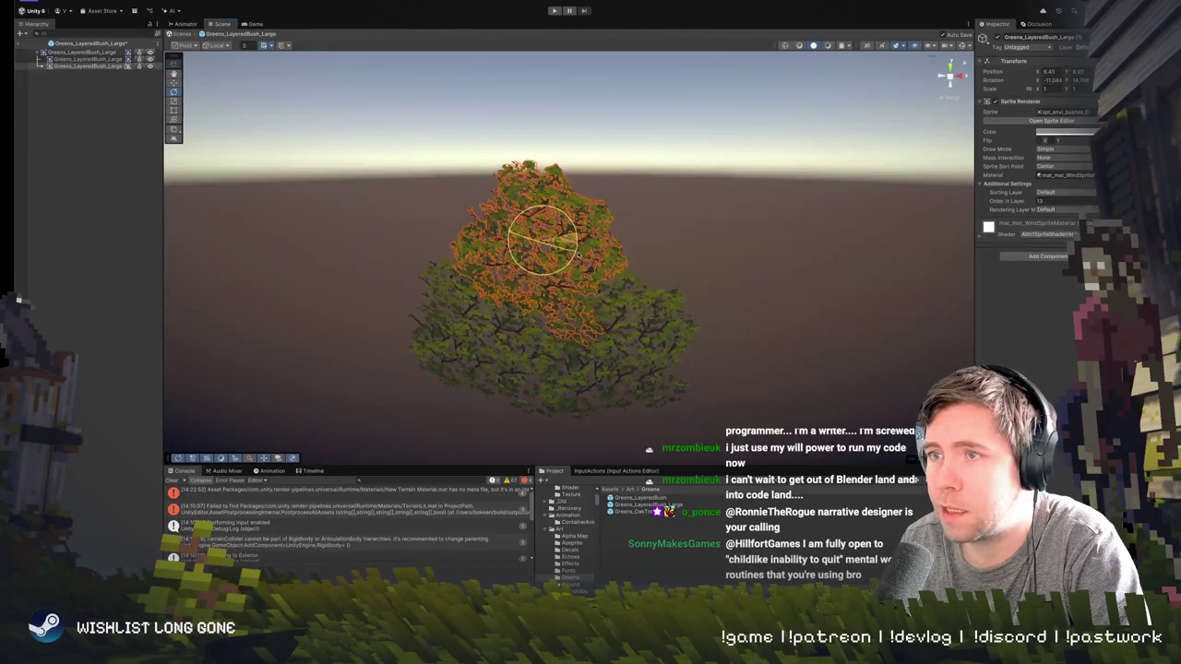
- Tilt the top bush copy further, then exit prefab mode back to the forest level
click(695, 246)
mouse_move(695, 246)
mouse_down()
mouse_move(481, 270)
mouse_move(580, 288)
mouse_move(547, 282)
mouse_move(544, 251)
mouse_move(590, 254)
mouse_up()
click(536, 214)
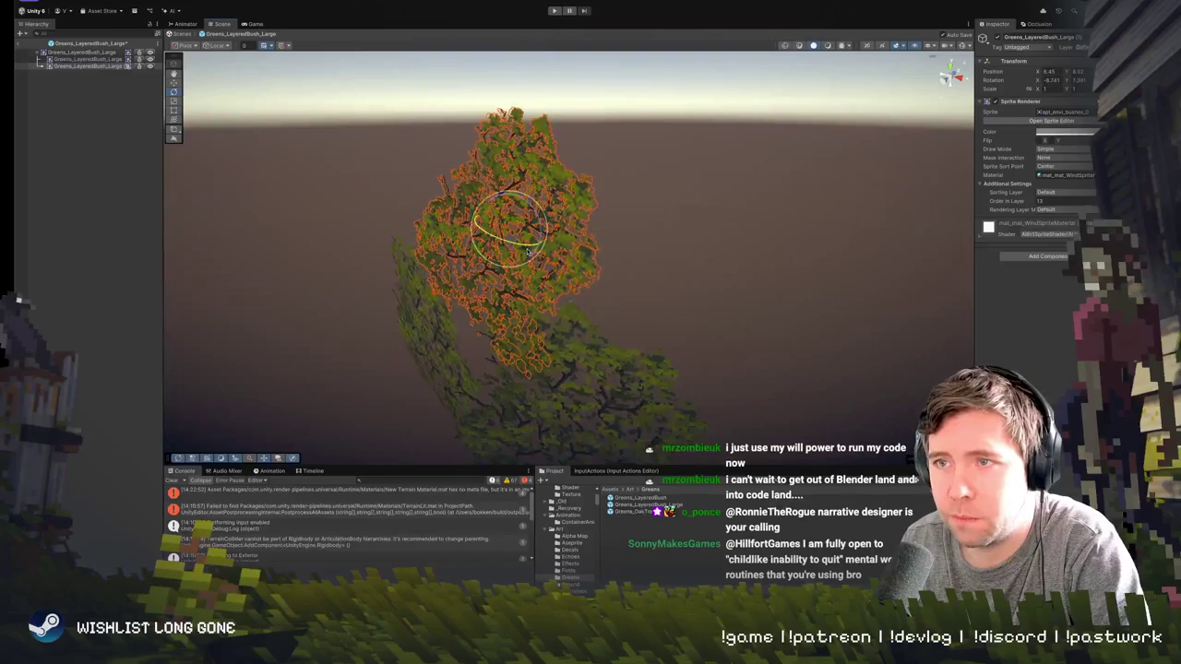
scroll(616, 256, up, 3)
scroll(615, 257, down, 5)
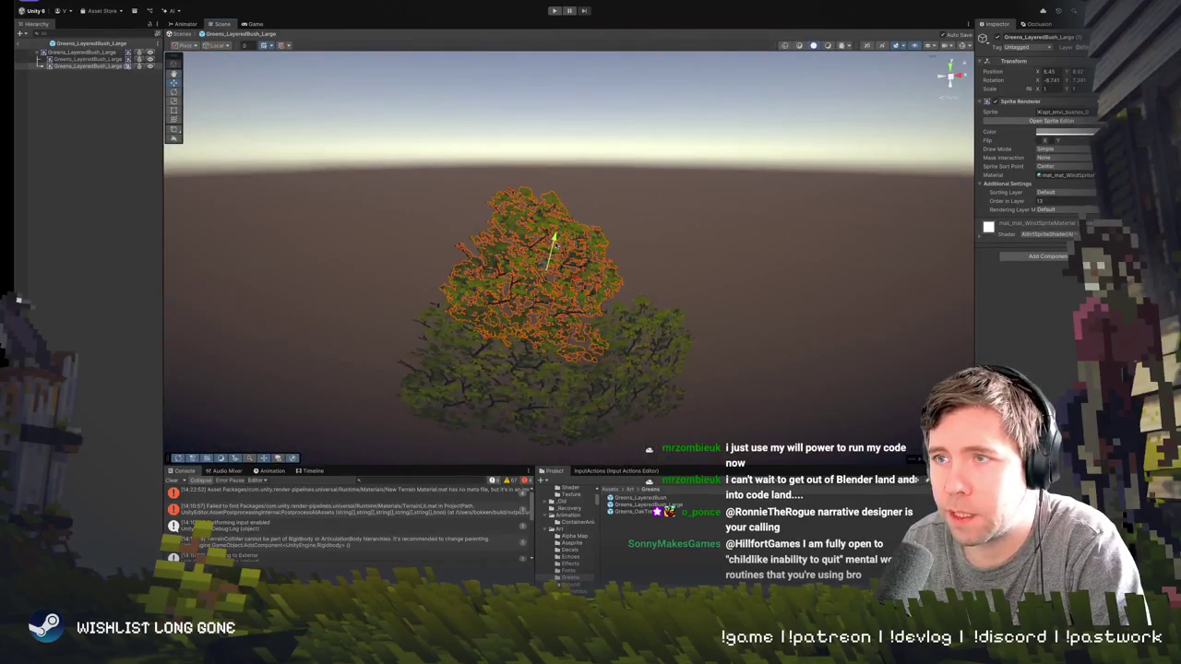
click(555, 250)
click(554, 250)
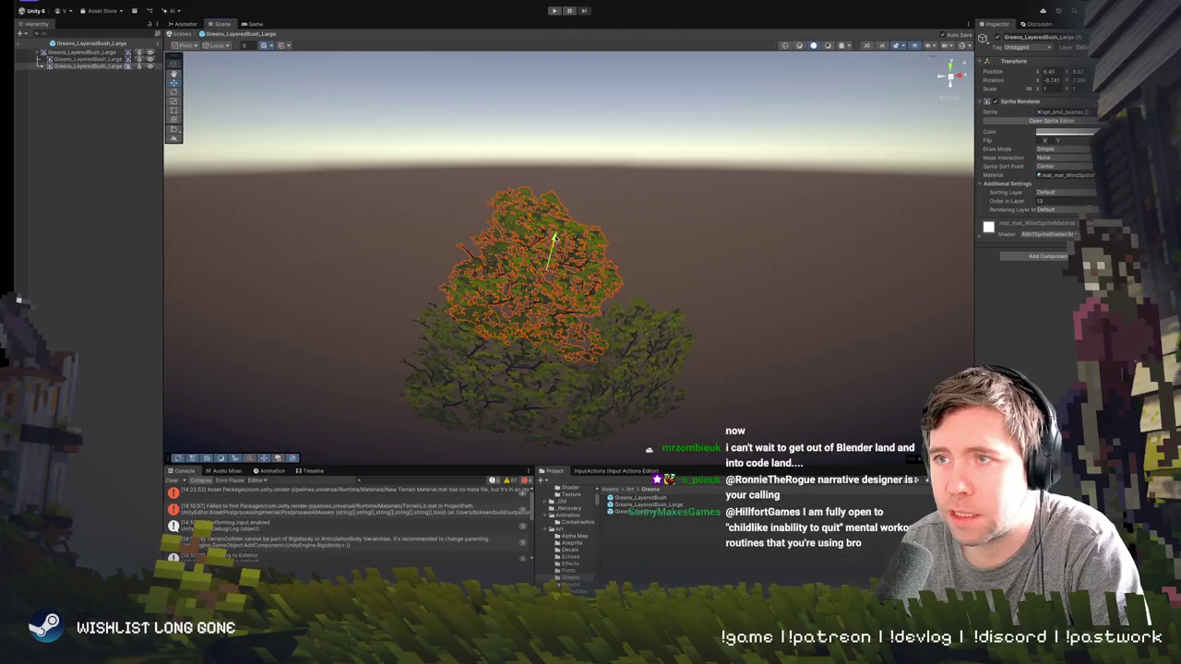
key(e)
mouse_move(556, 276)
mouse_down()
mouse_move(707, 274)
mouse_move(693, 335)
mouse_move(591, 296)
mouse_up()
click(708, 274)
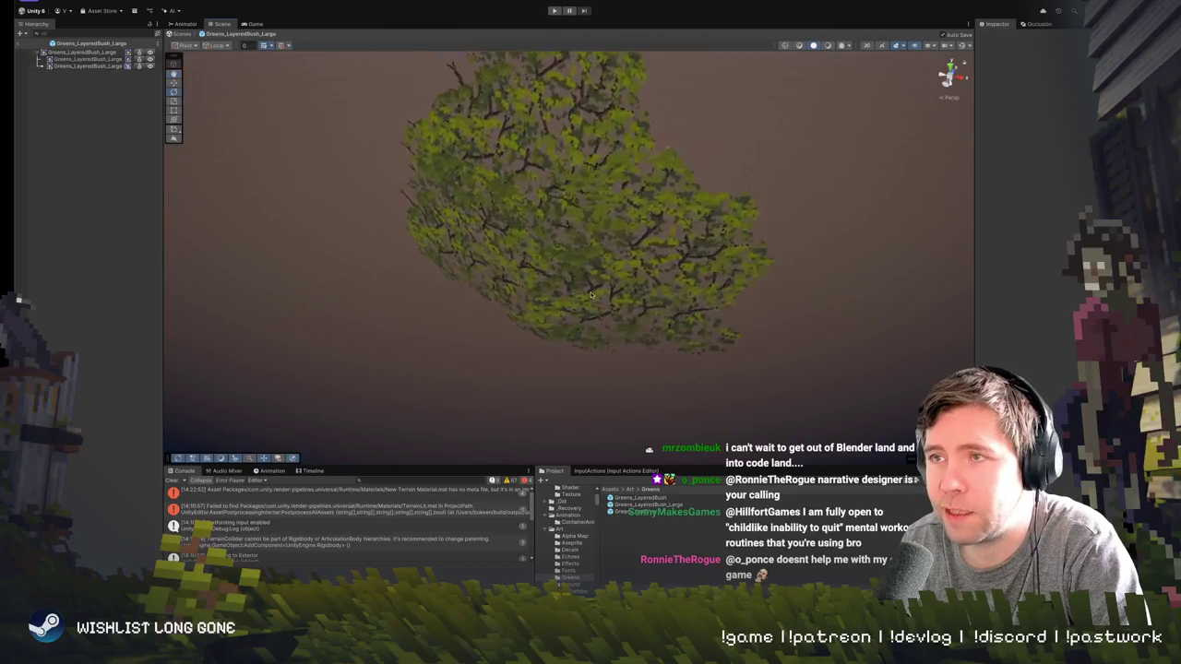
click(19, 44)
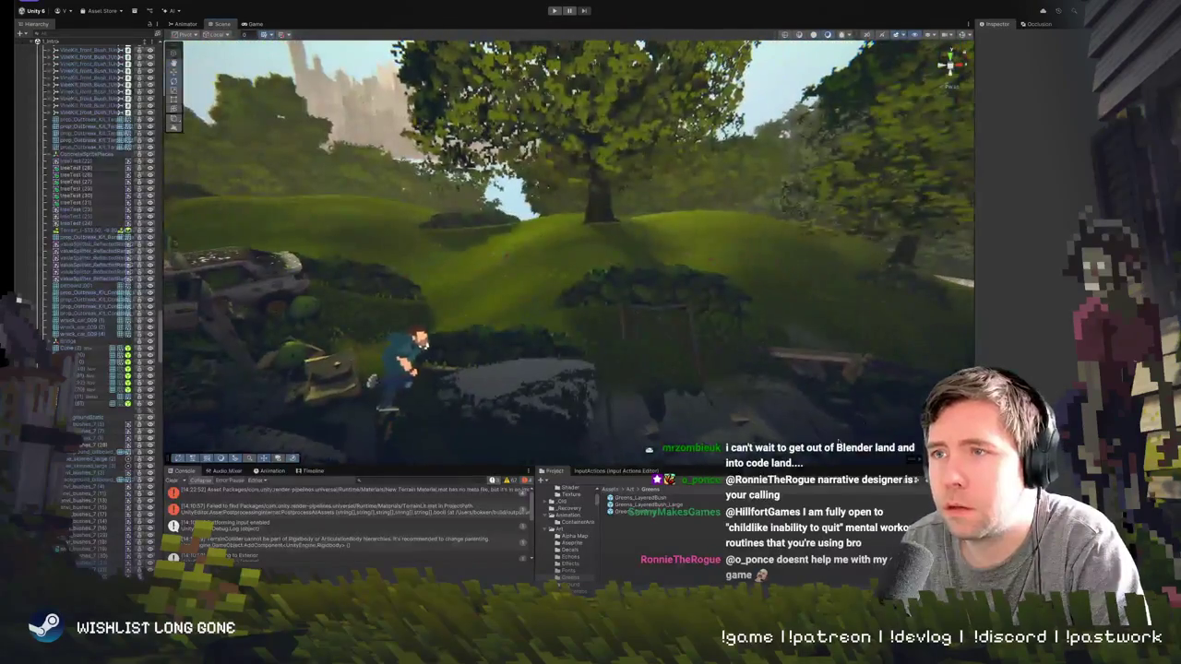
- Select the placed bush and the orange tree behind it, then swing the view around the bush
click(680, 277)
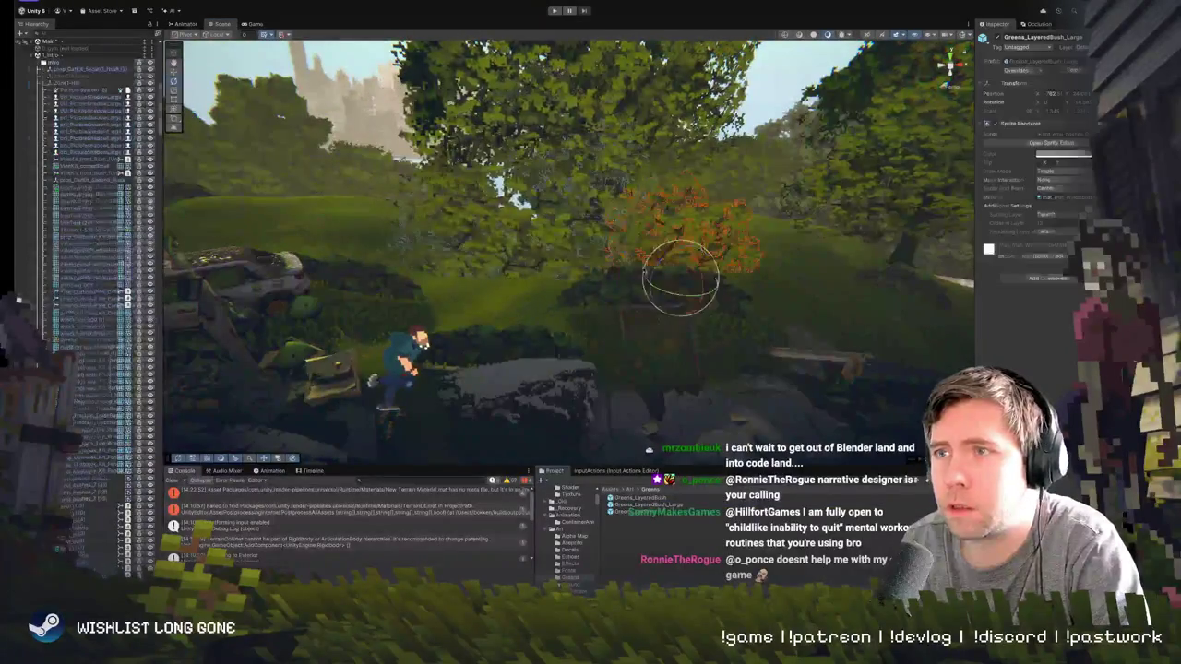
click(688, 180)
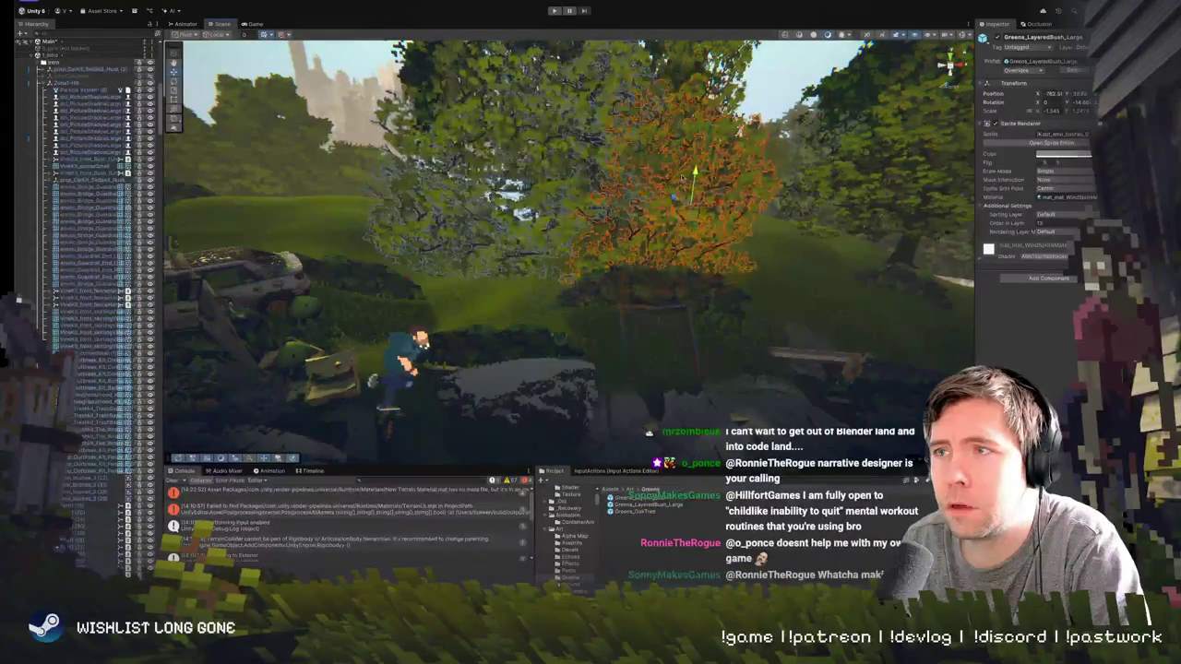
scroll(568, 246, down, 5)
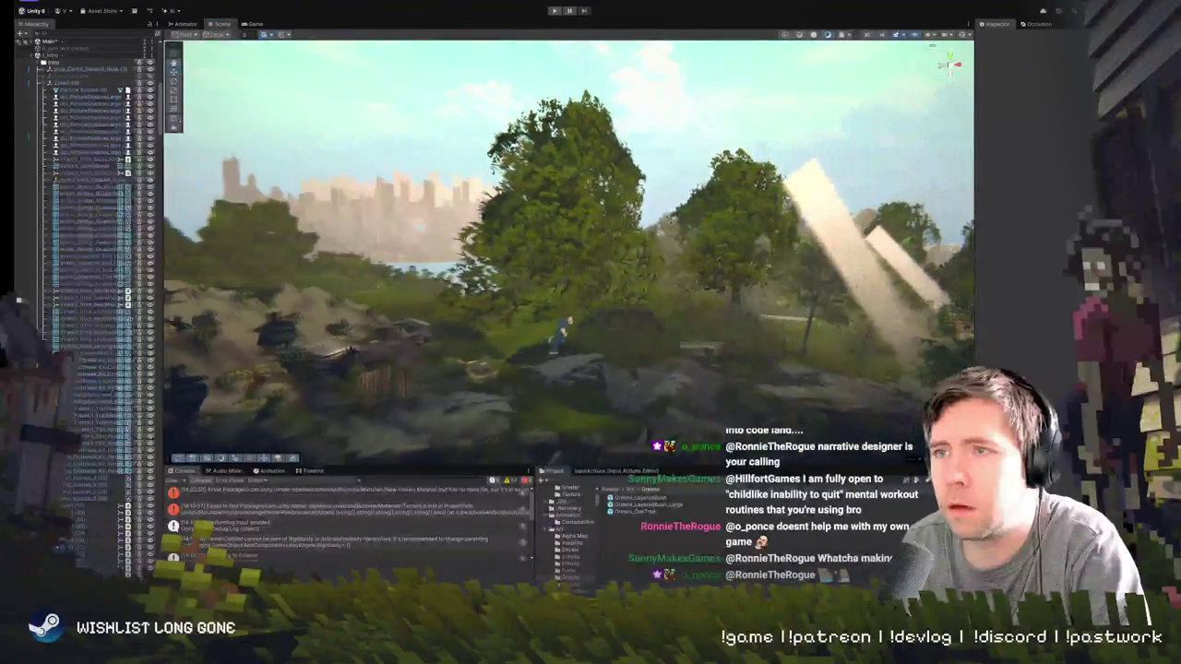
click(603, 256)
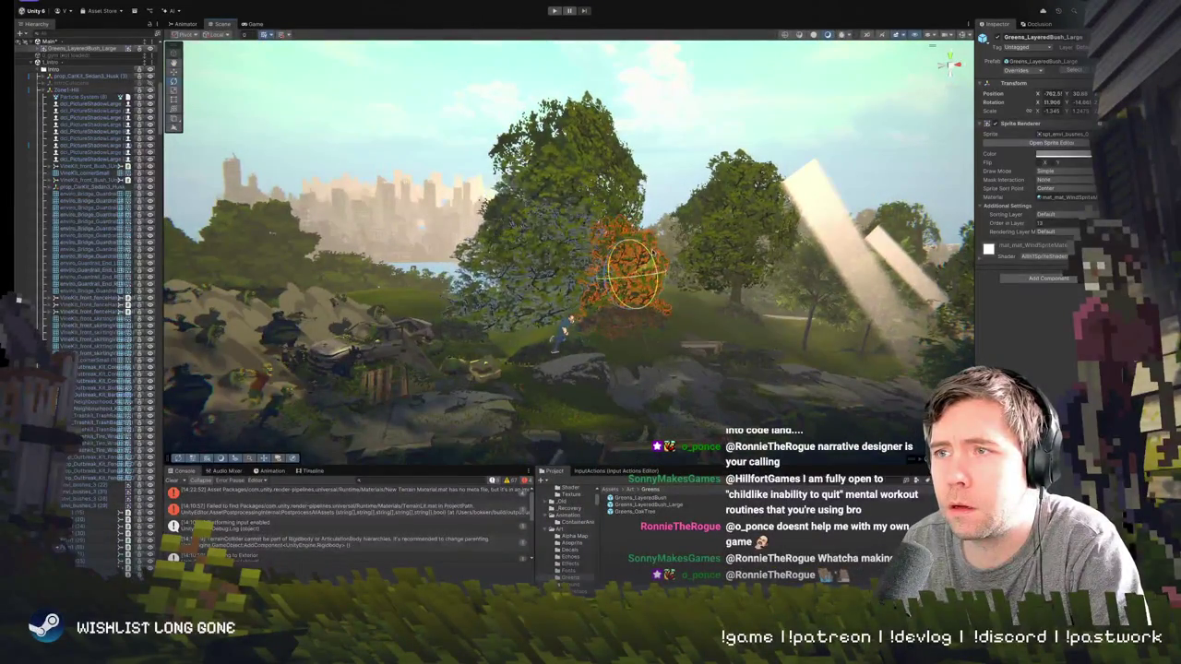
key(Right)
key(Left)
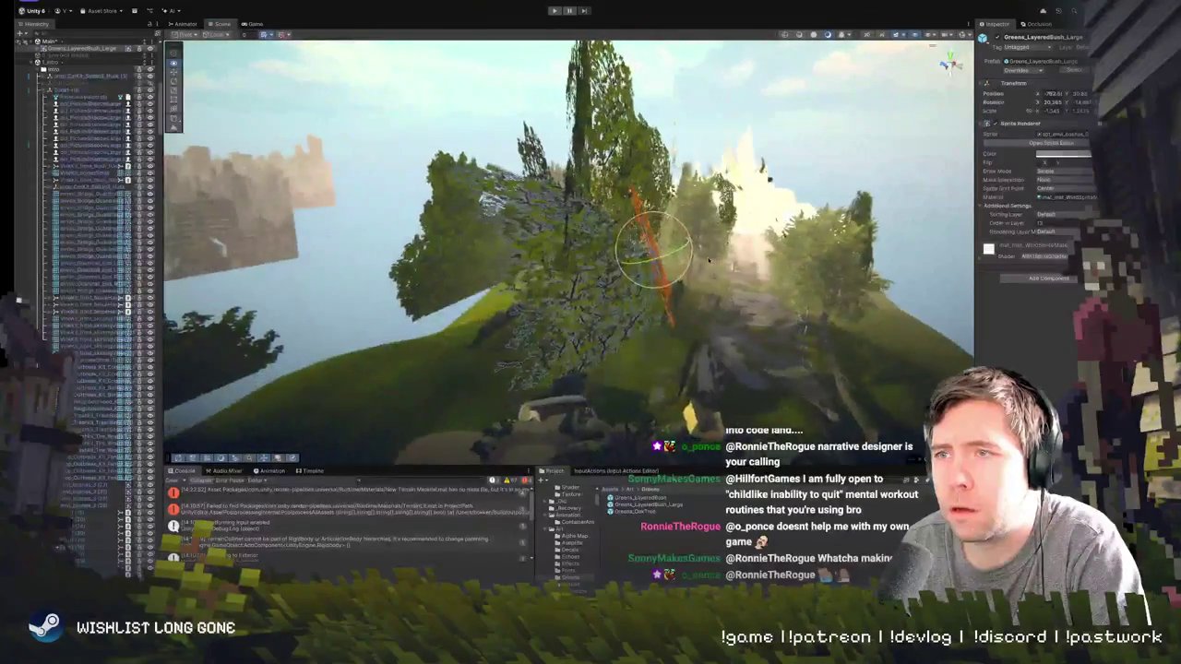
- Switch from the Animator and Game views back to the Scene view and open the Pivot/Center options
click(184, 24)
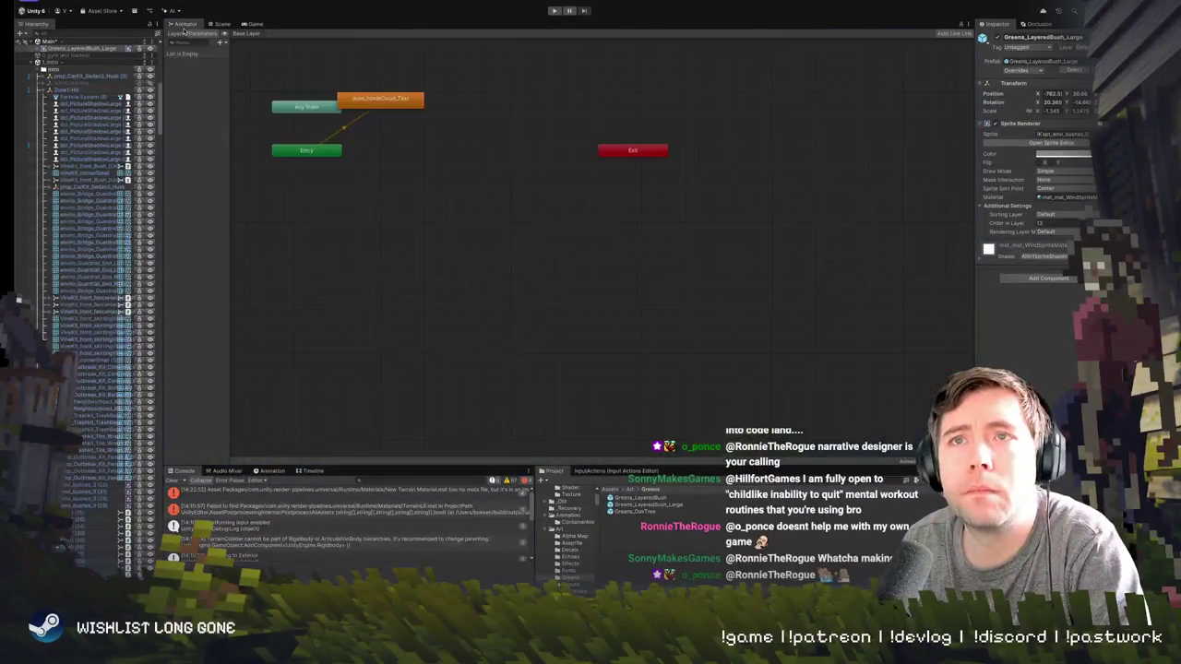
click(255, 23)
click(180, 33)
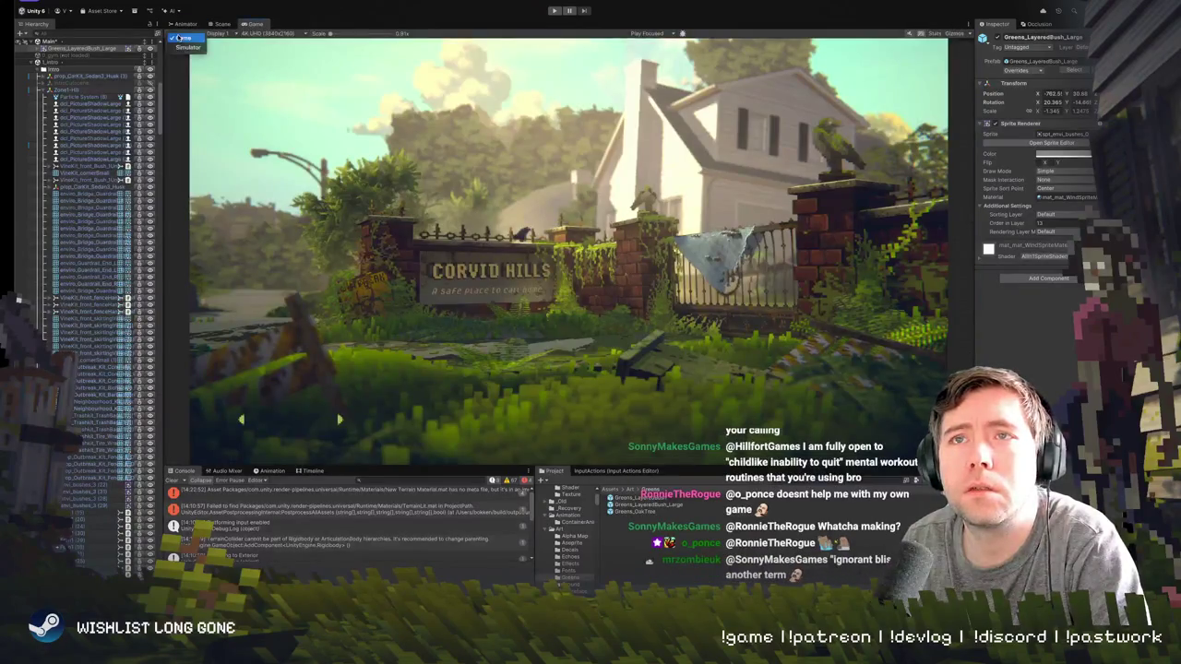
click(221, 24)
click(221, 24)
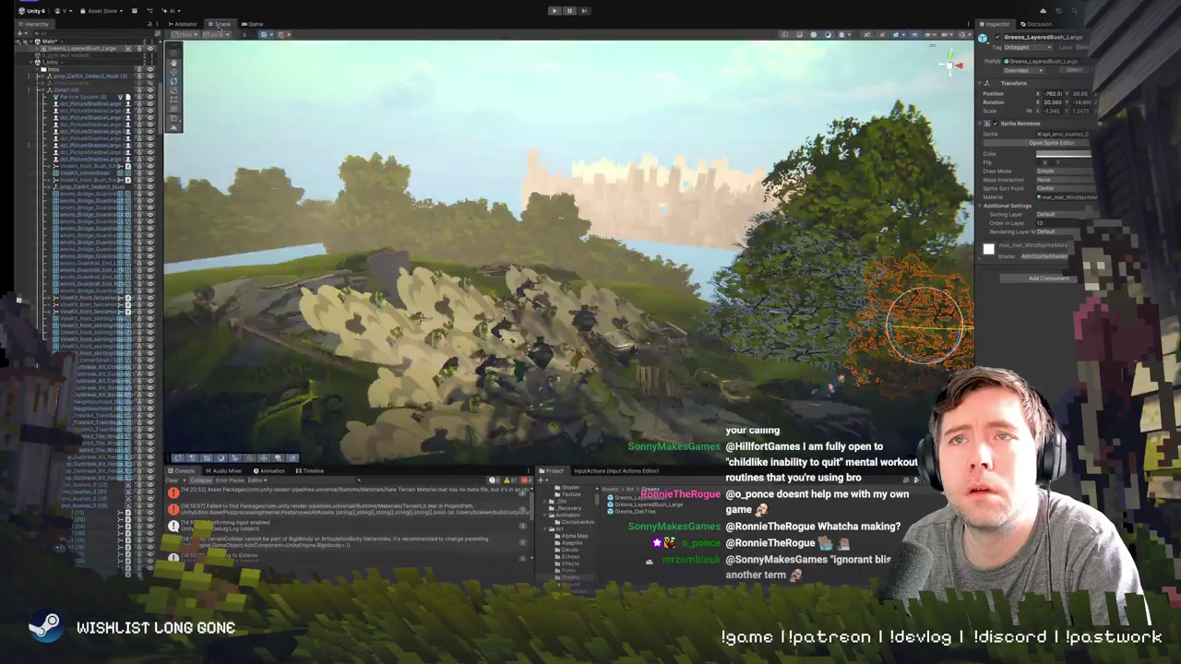
click(184, 34)
- Set handles to Center, move the large bush beneath a leafy hillside tree, and frame it
click(190, 48)
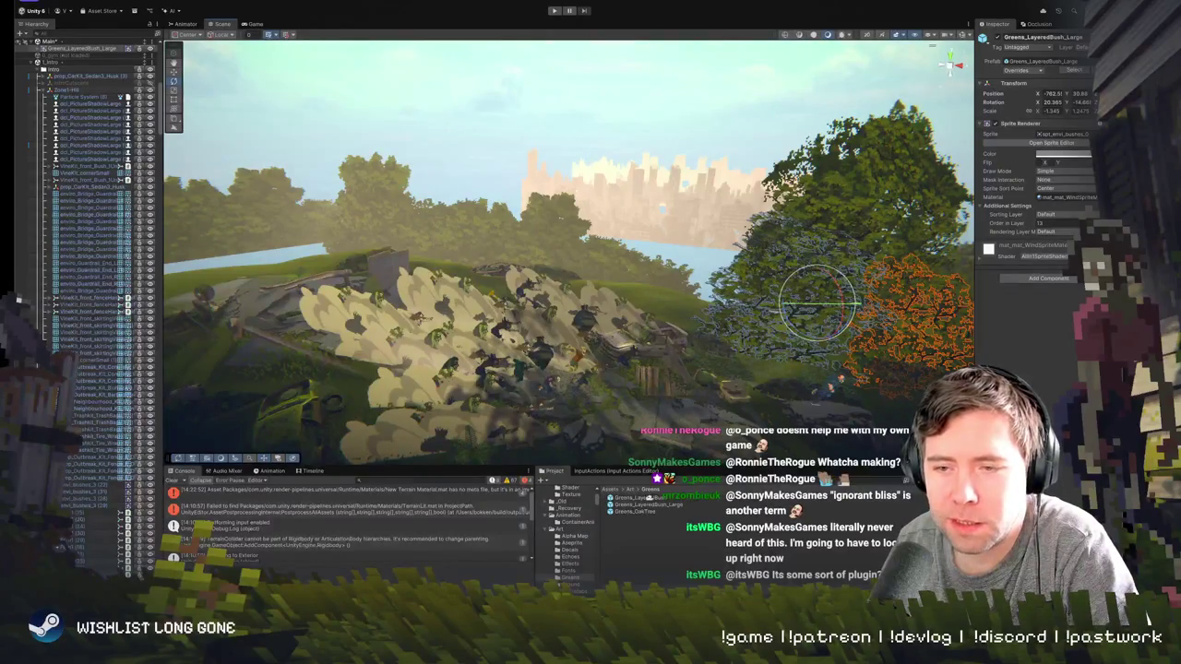
mouse_move(765, 290)
mouse_down()
mouse_move(765, 277)
mouse_move(541, 197)
mouse_move(573, 274)
mouse_move(657, 284)
mouse_up()
drag(545, 292, 567, 286)
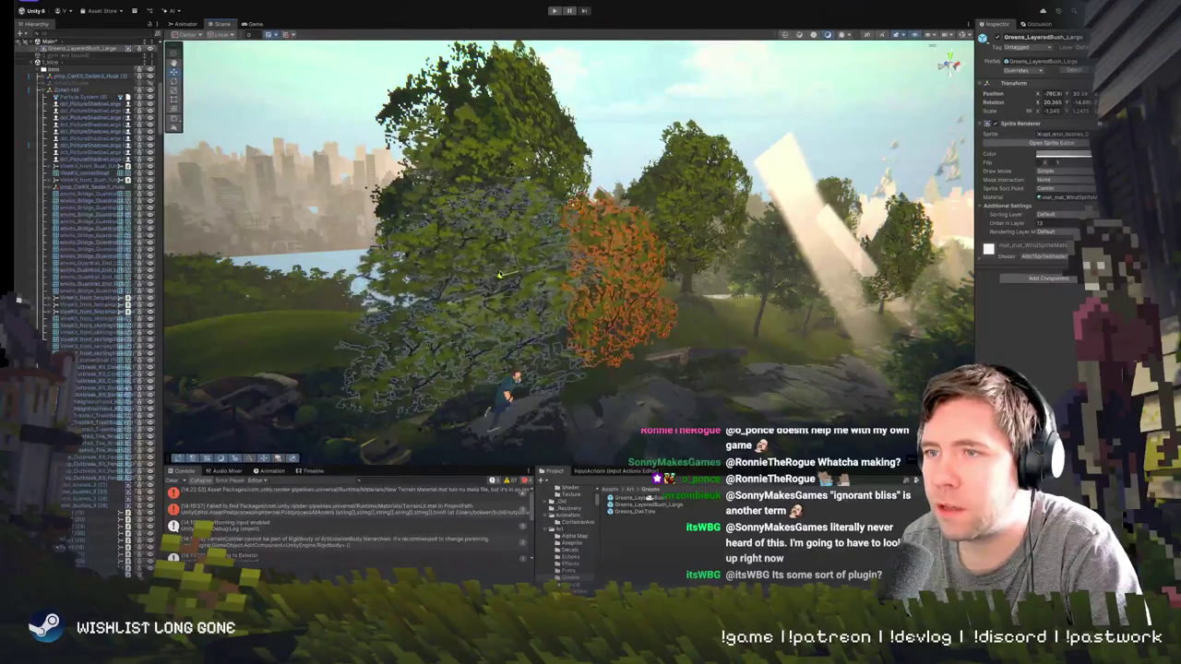
mouse_move(484, 288)
mouse_down()
mouse_move(579, 237)
mouse_move(631, 229)
mouse_up()
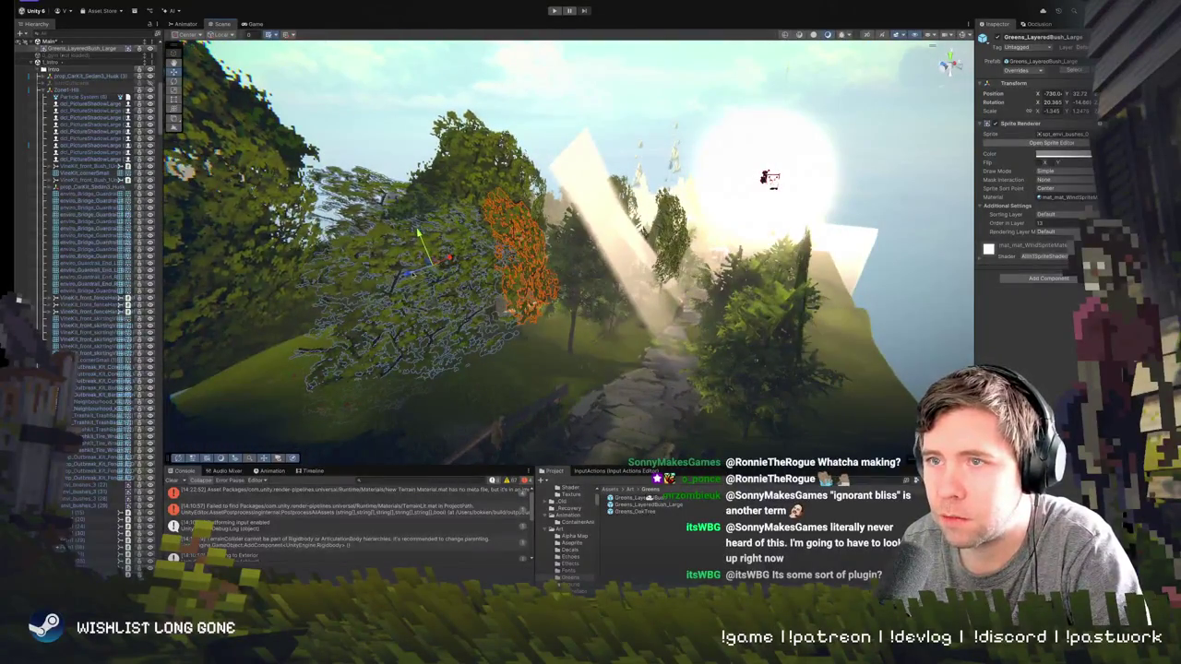
drag(421, 244, 486, 274)
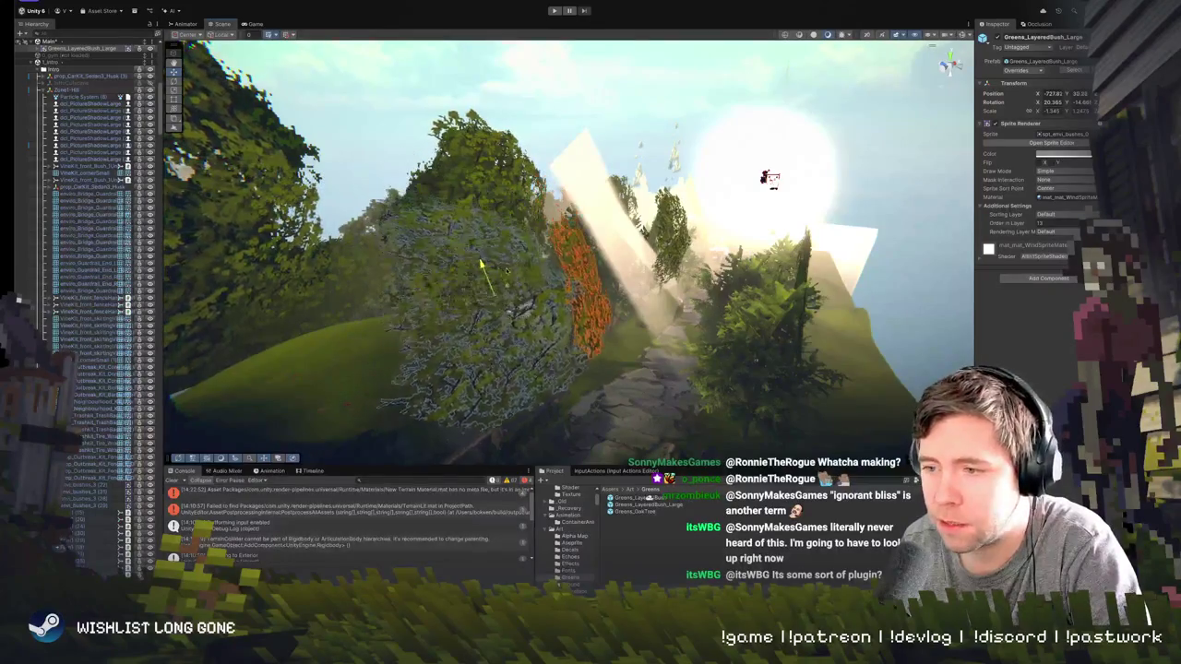
mouse_move(507, 271)
mouse_down()
mouse_move(600, 253)
mouse_move(304, 274)
mouse_up()
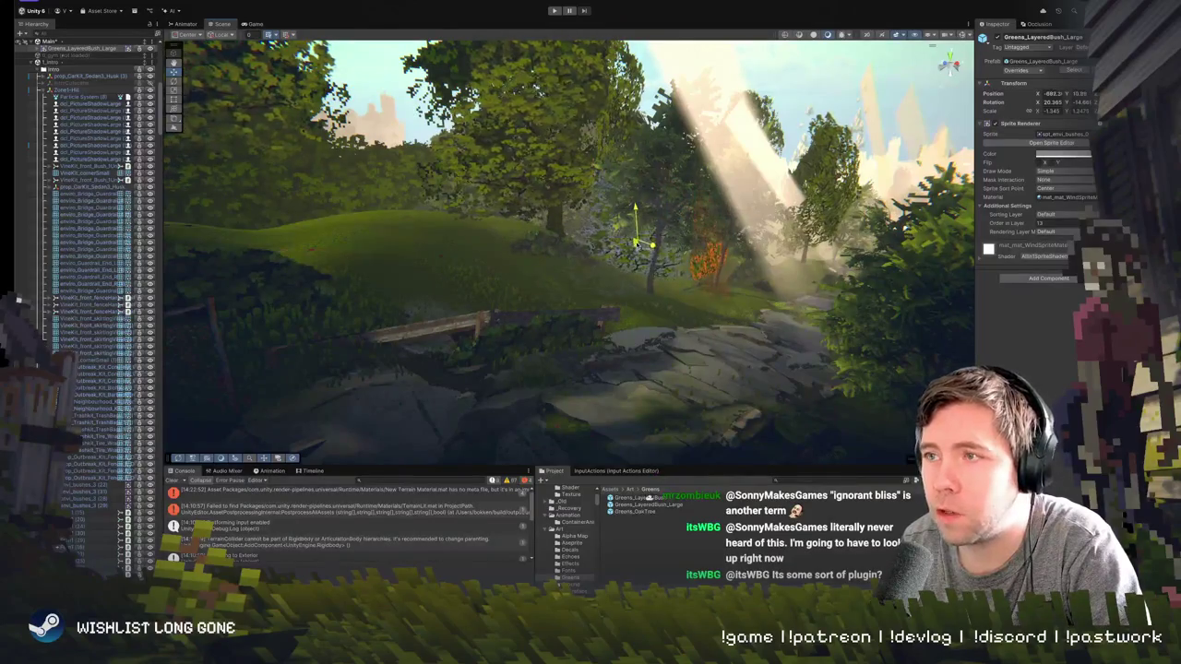
key(f)
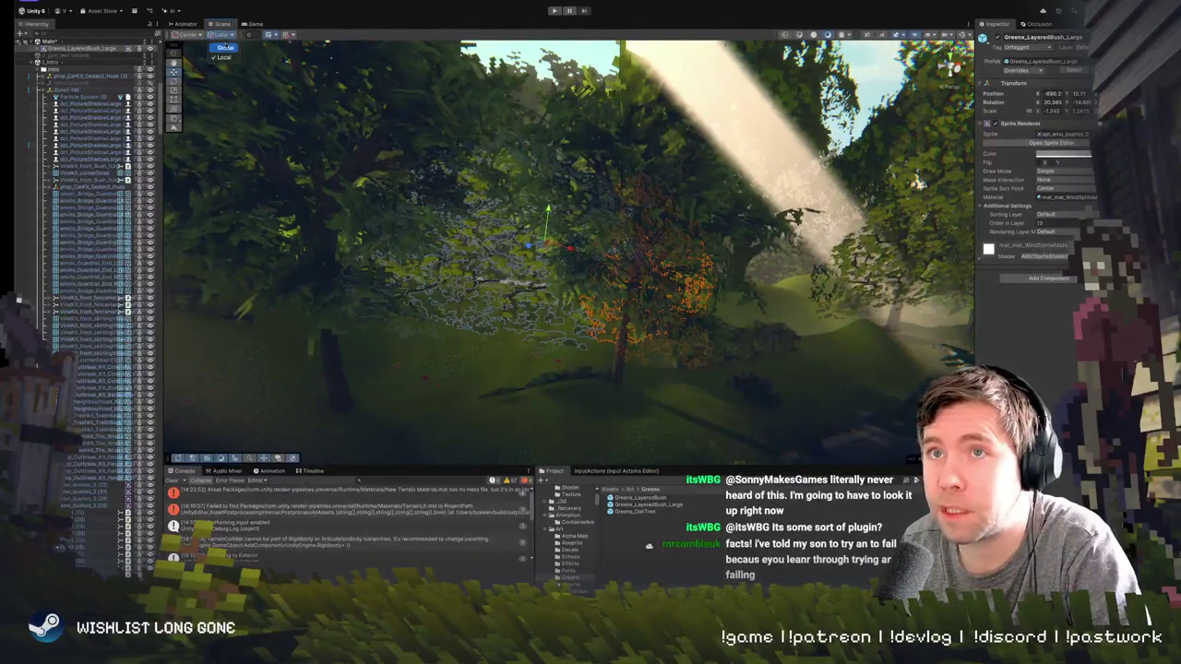
- Switch handles to Global, then select and frame Greens_LayeredBush_Large
click(221, 34)
mouse_move(516, 222)
mouse_down()
mouse_move(586, 212)
mouse_move(646, 249)
mouse_move(535, 277)
mouse_move(527, 302)
mouse_move(364, 296)
mouse_move(674, 338)
mouse_move(628, 321)
mouse_up()
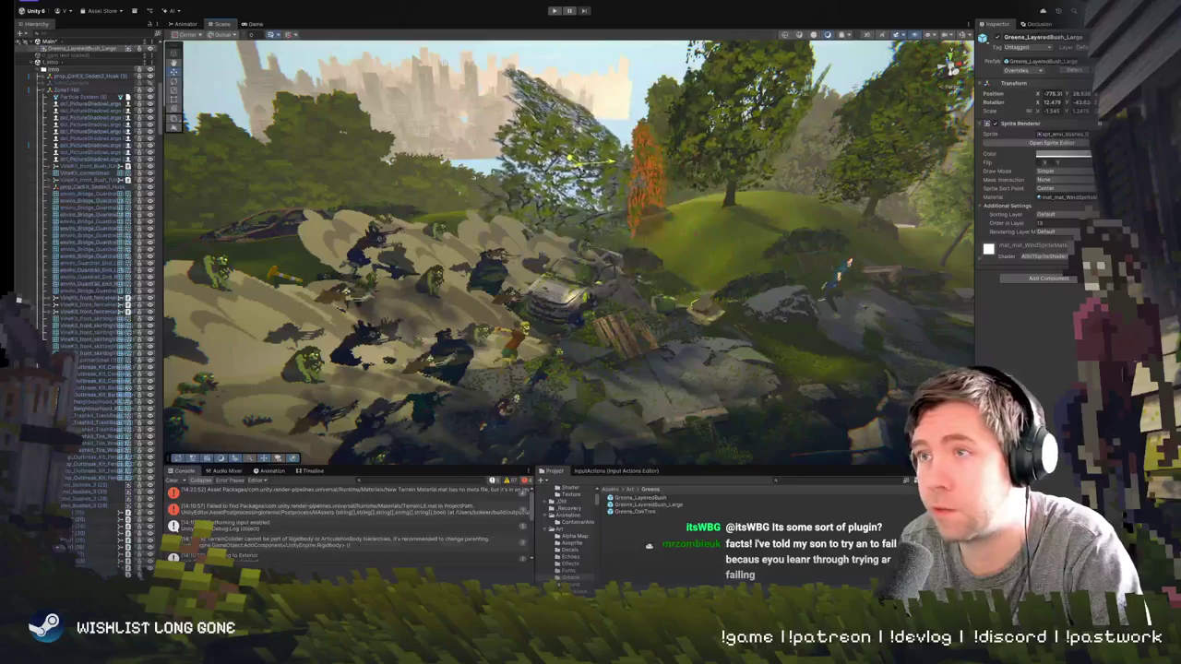
key(f)
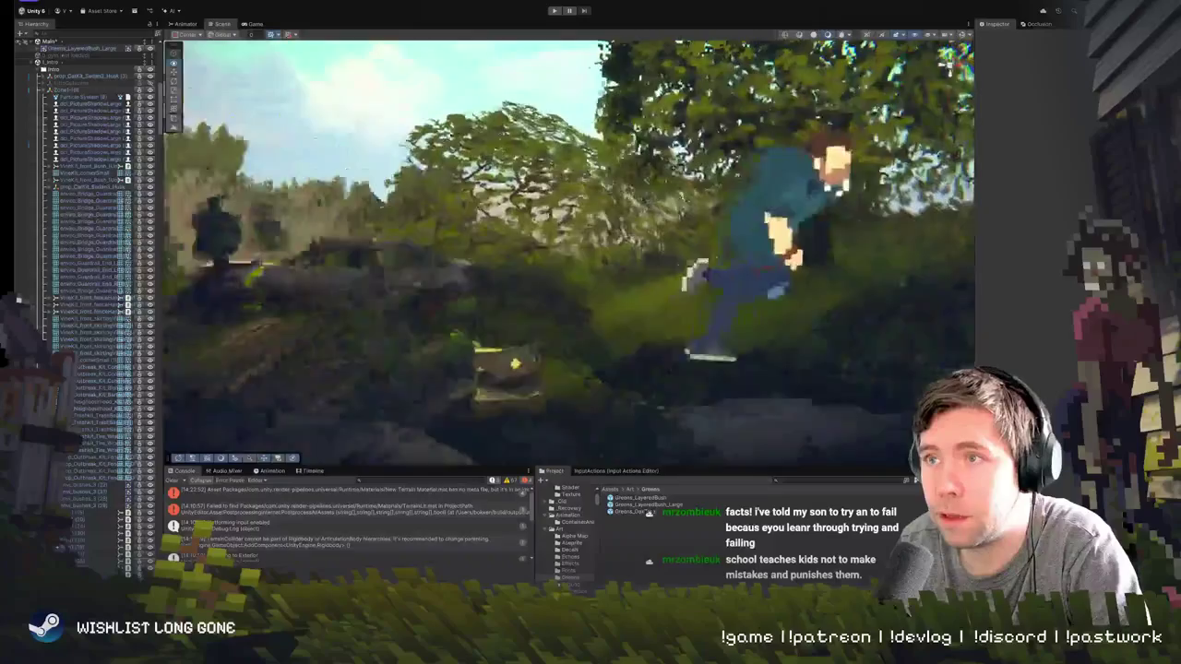
click(452, 108)
click(671, 292)
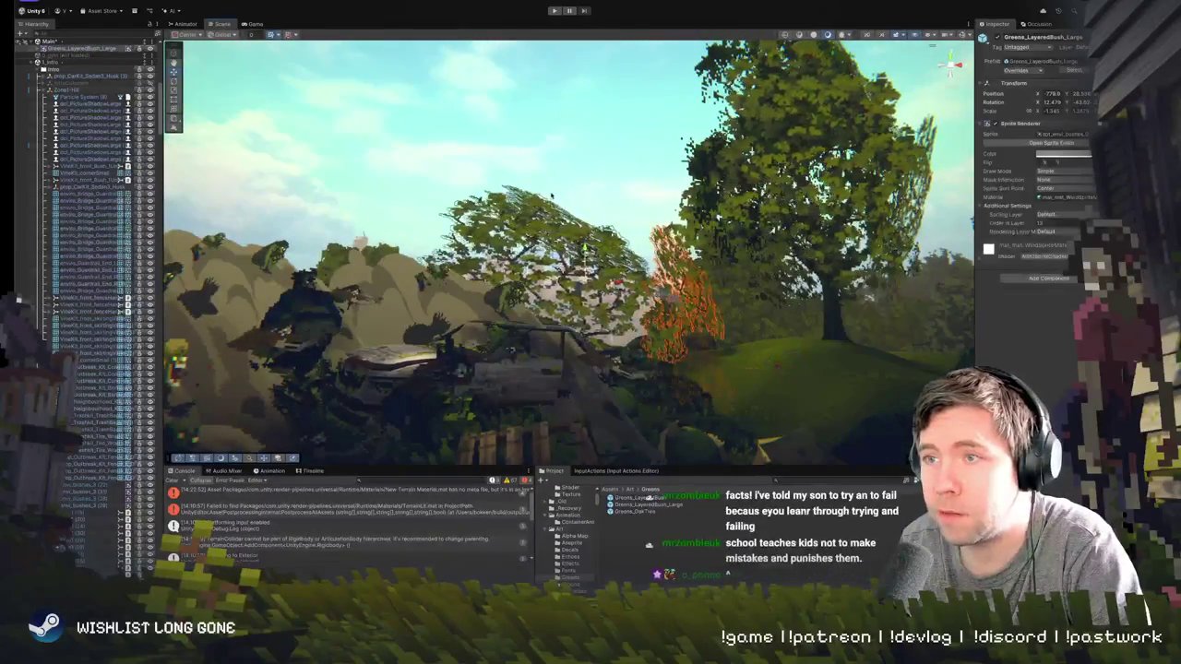
key(f)
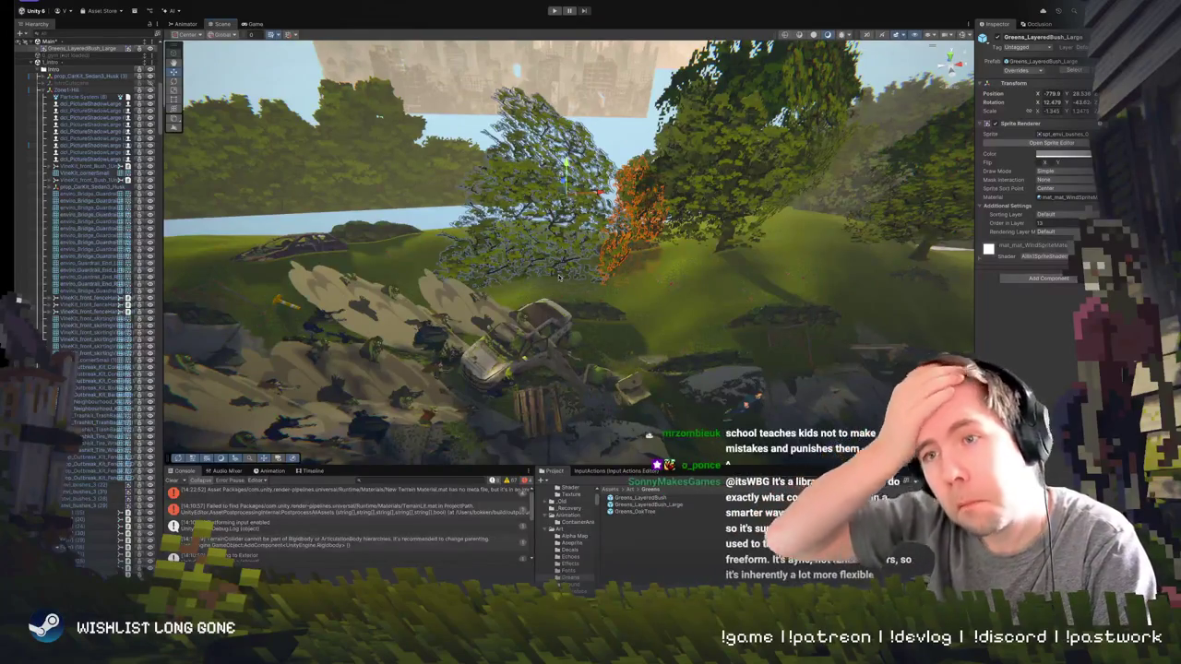
- Drag the large layered bush right, next to the rocky ruins on the hillside
drag(558, 274, 849, 335)
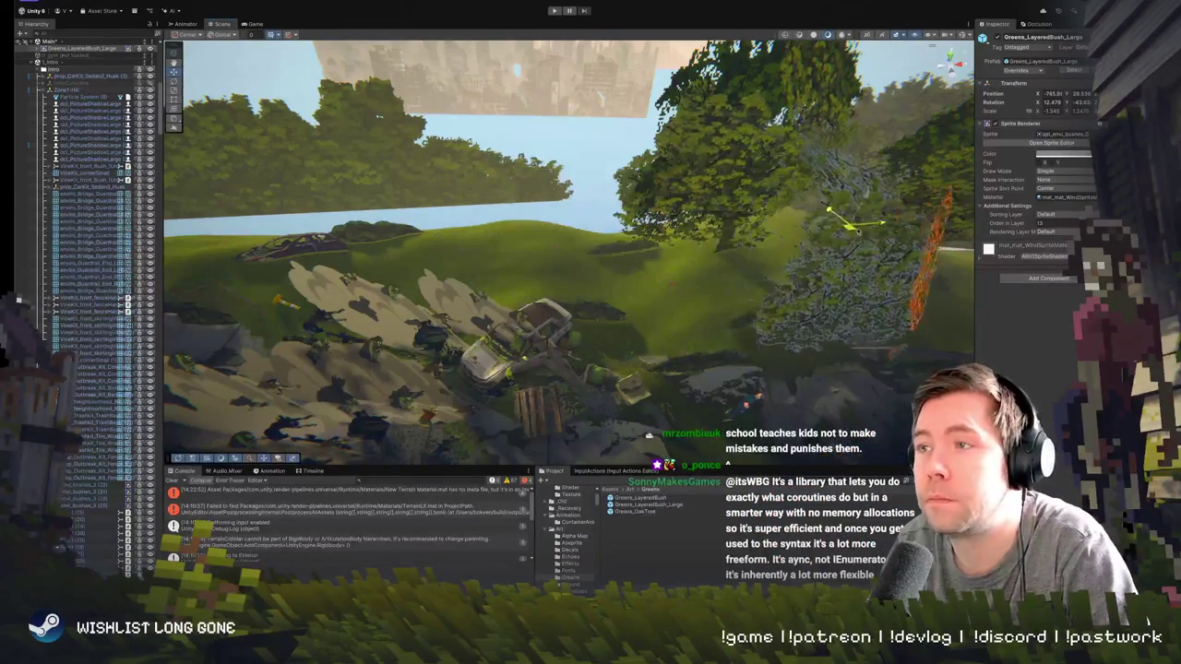
mouse_move(830, 231)
mouse_down()
mouse_move(785, 238)
mouse_move(802, 226)
mouse_up()
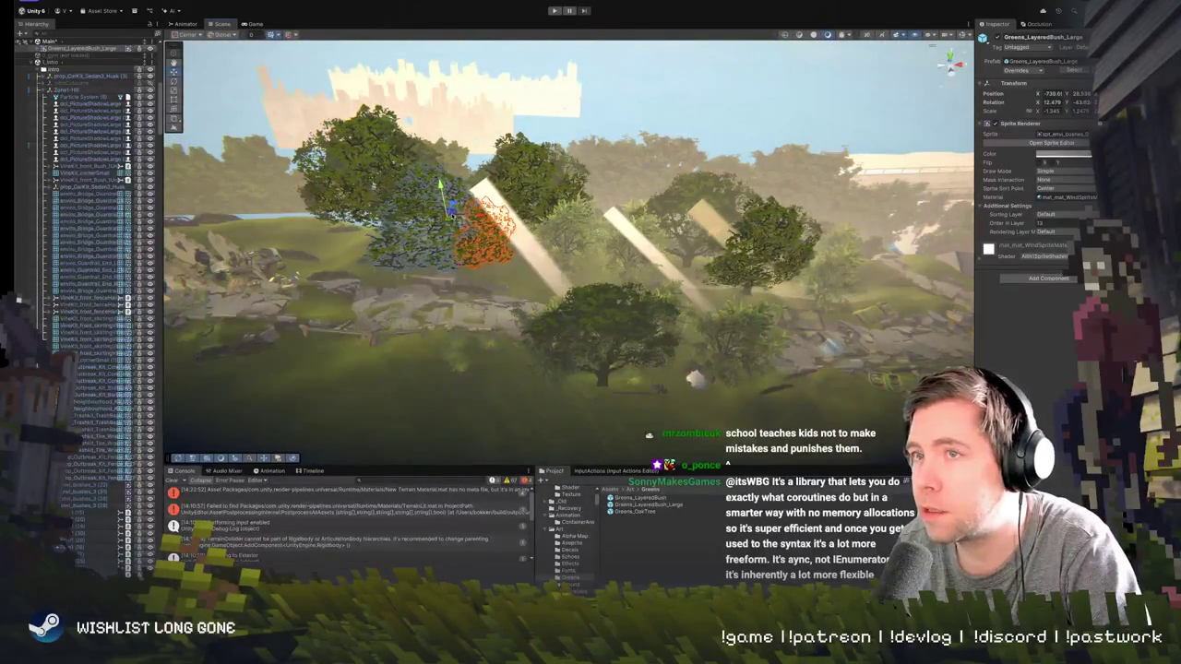
mouse_move(443, 221)
mouse_down()
mouse_move(897, 258)
mouse_move(905, 288)
mouse_move(690, 295)
mouse_move(678, 277)
mouse_move(651, 300)
mouse_up()
key(e)
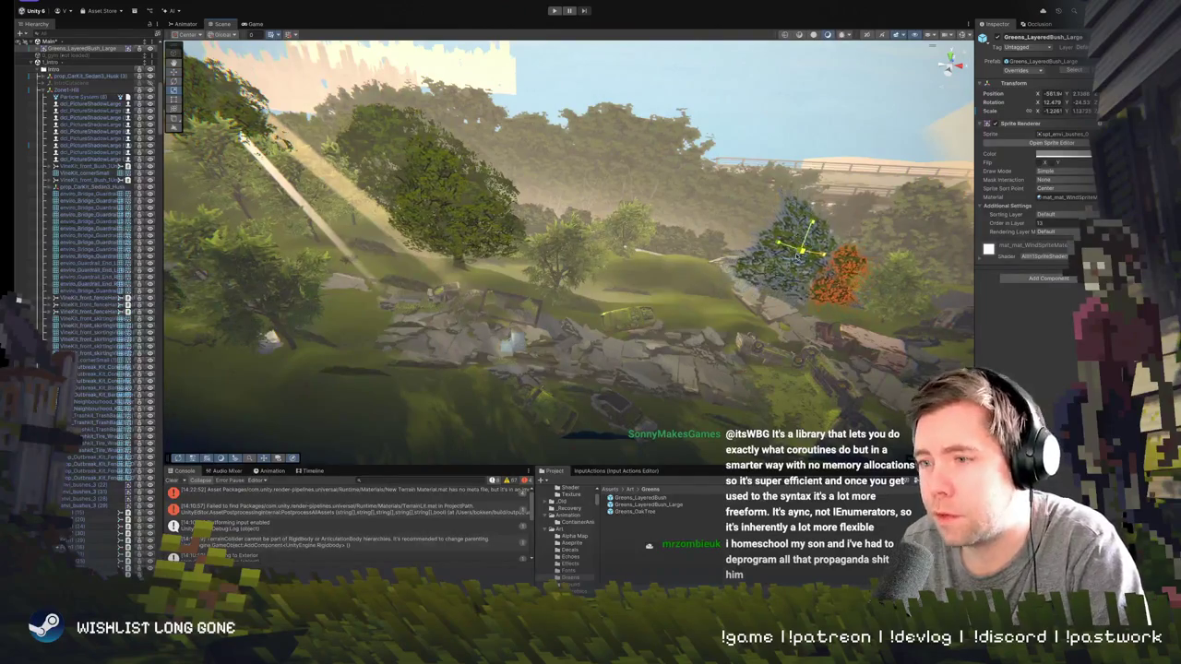
- Zoom around the Scene view and briefly select the large layered bush to check it
scroll(797, 258, up, 10)
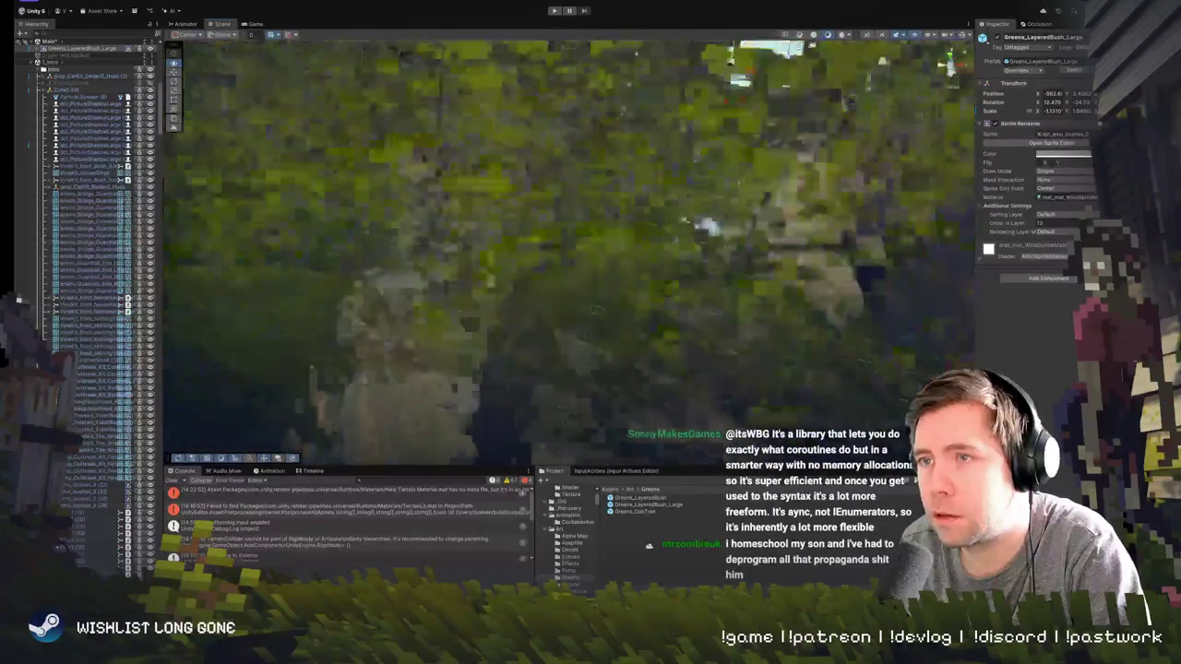
scroll(569, 249, down, 10)
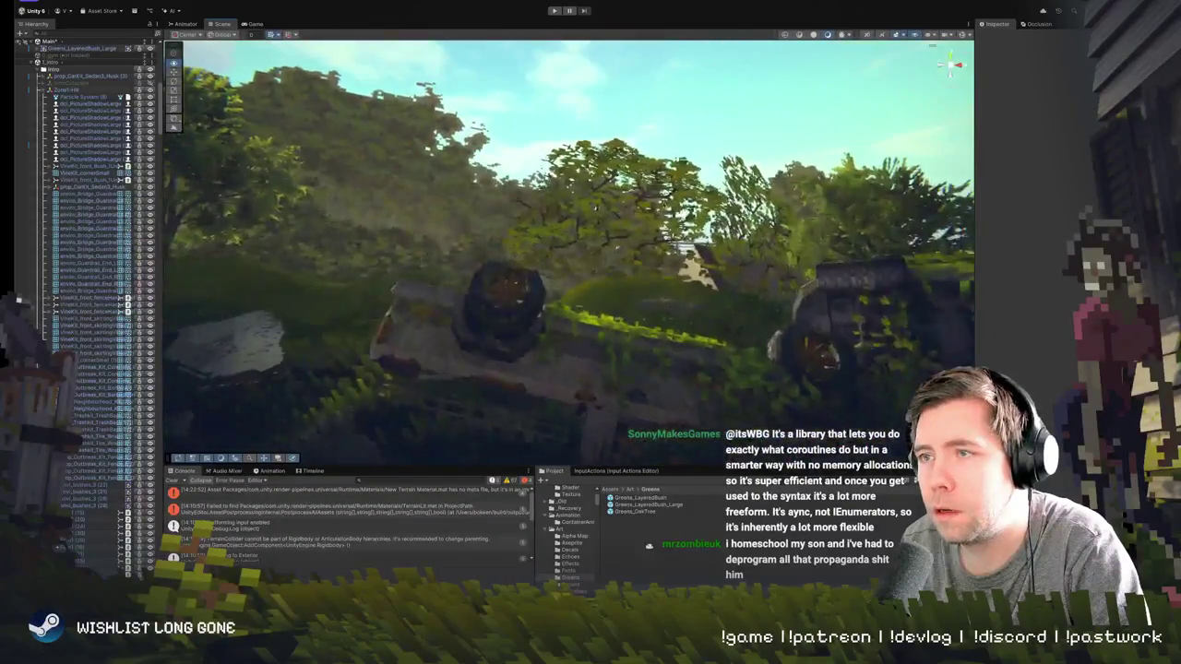
scroll(568, 250, down, 10)
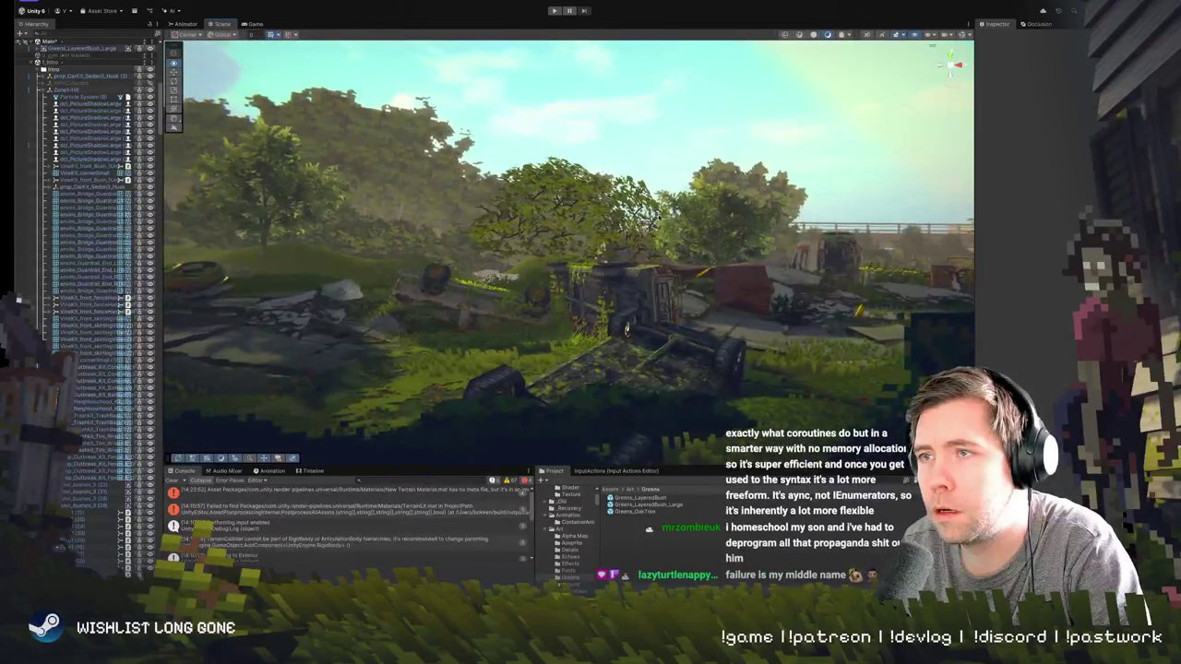
click(632, 221)
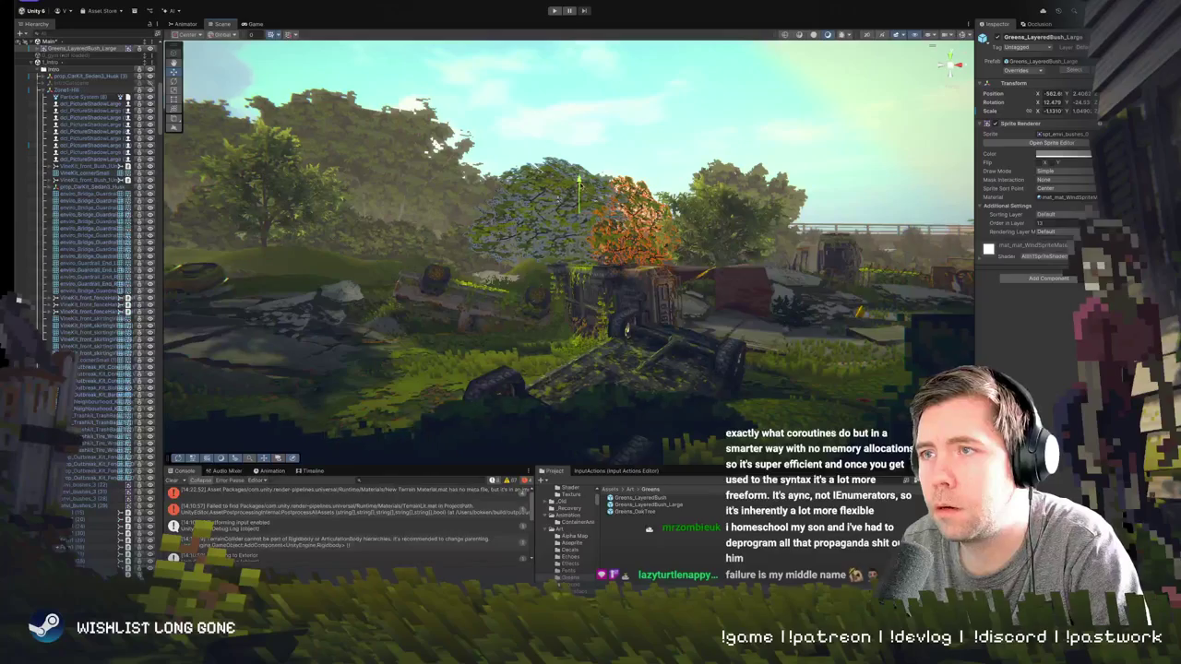
click(613, 171)
- Enter Play mode to run the forest level
scroll(613, 171, up, 5)
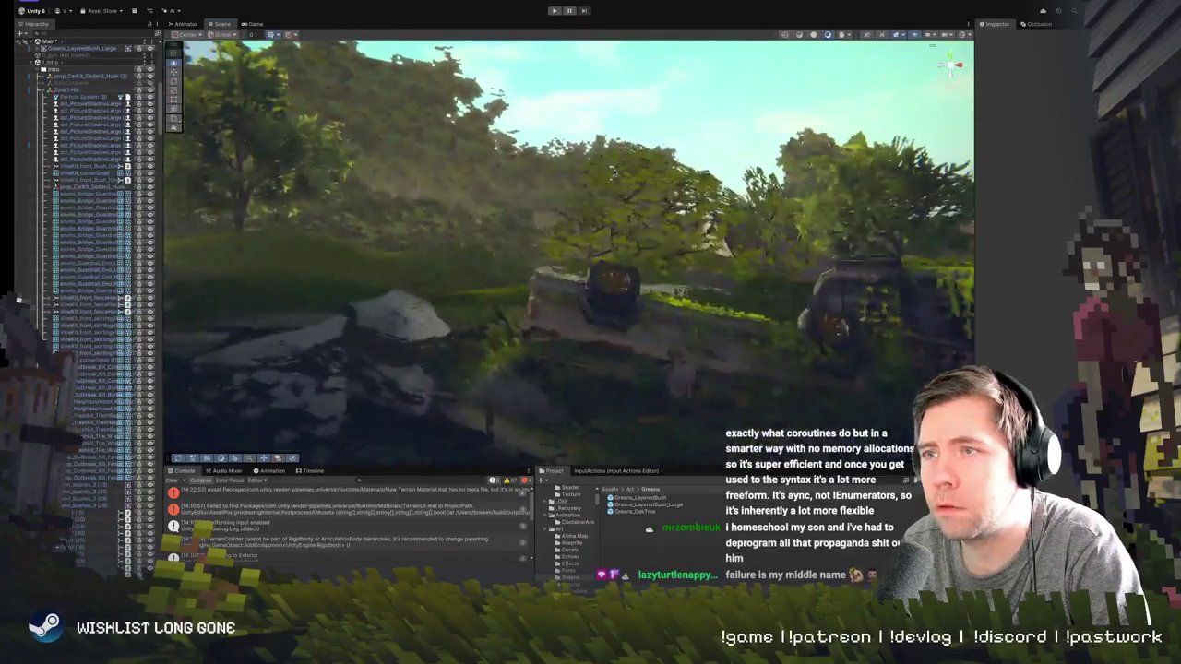
scroll(614, 172, up, 8)
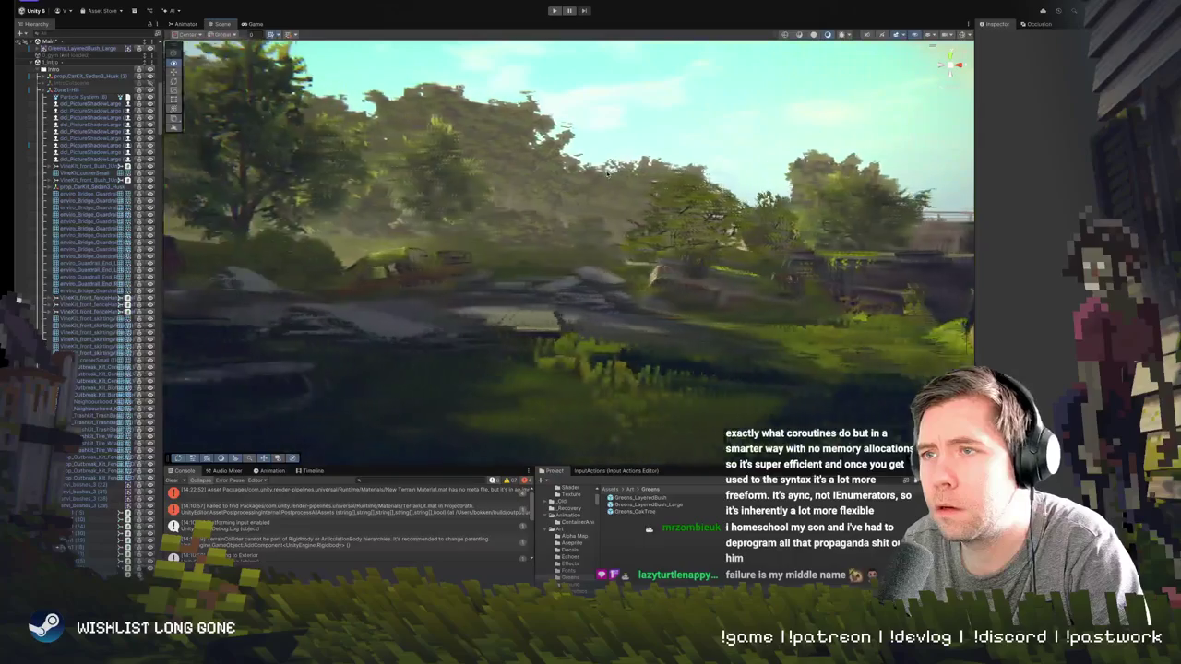
scroll(604, 178, up, 2)
click(553, 11)
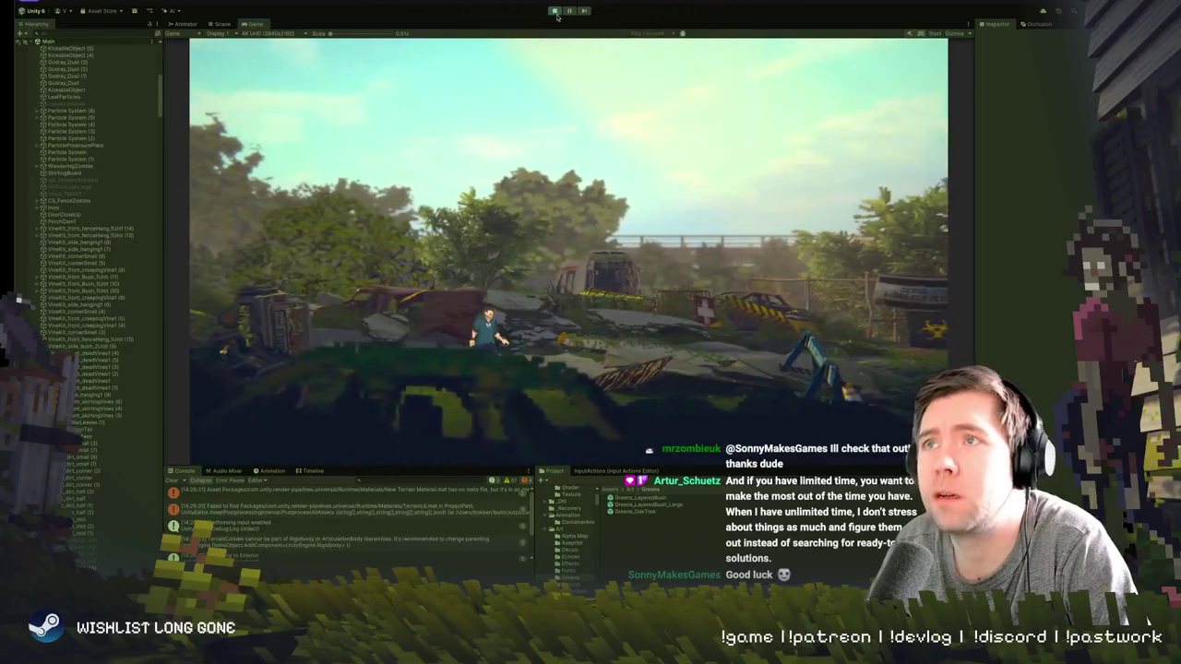
- Exit Play mode with Ctrl+P and select the Zone1-Hill object
key(ctrl+p)
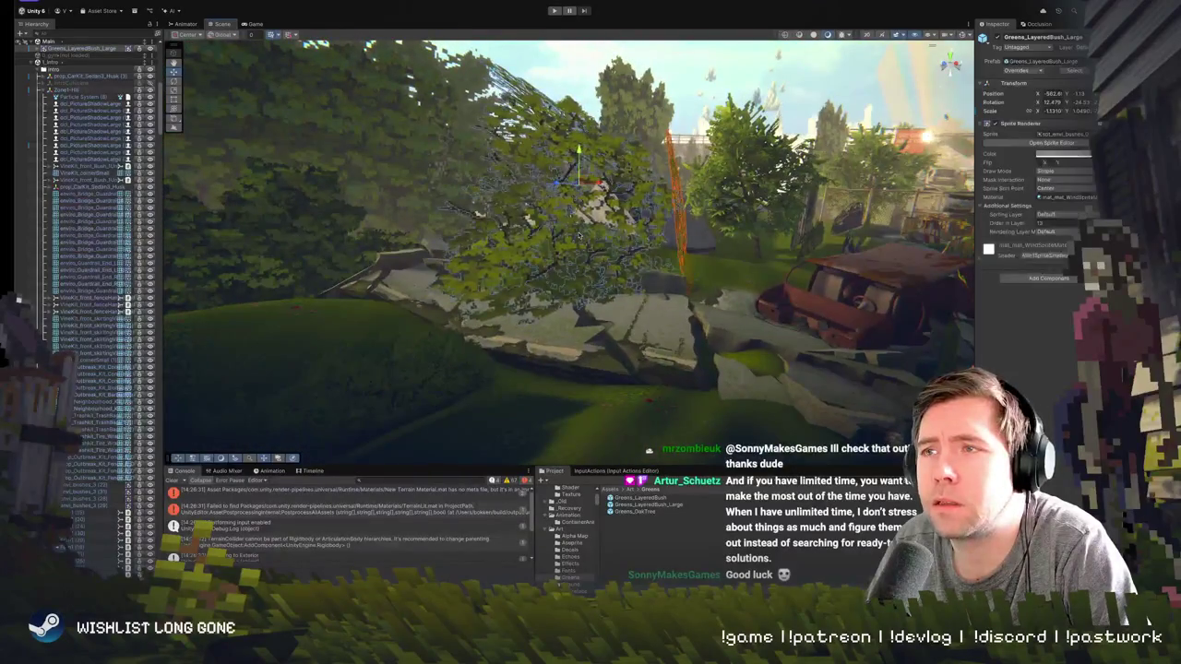
click(552, 250)
- Frame Zone1-Hill, then frame the bushes near the bridge and orbit down to them
key(f)
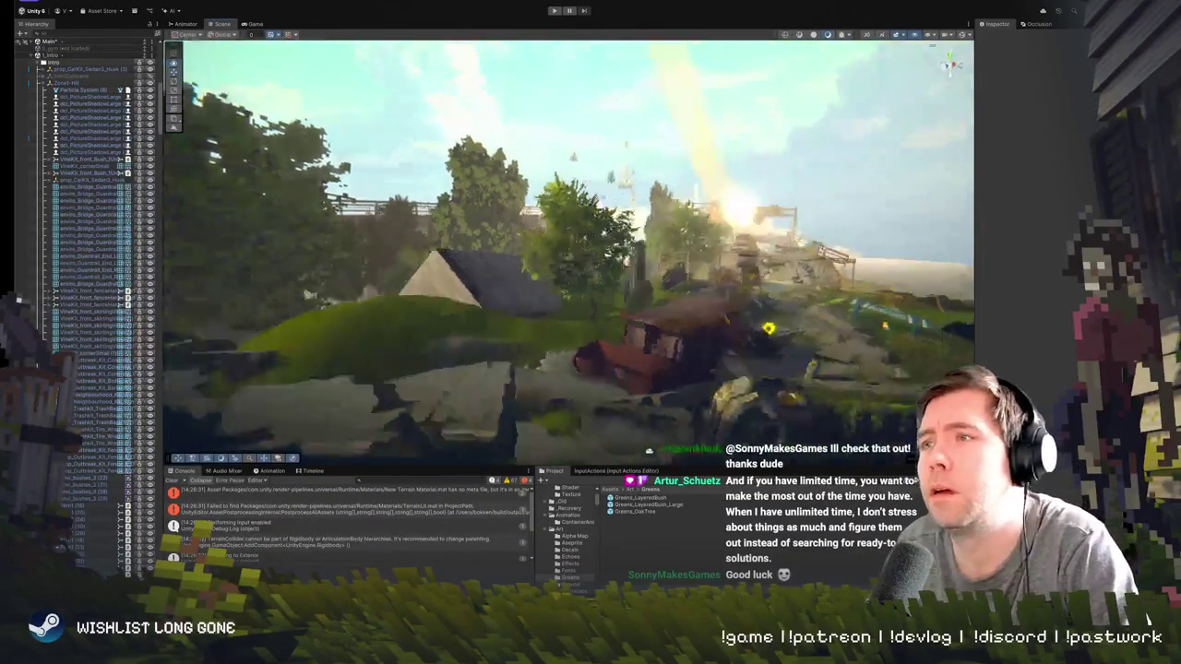
click(439, 332)
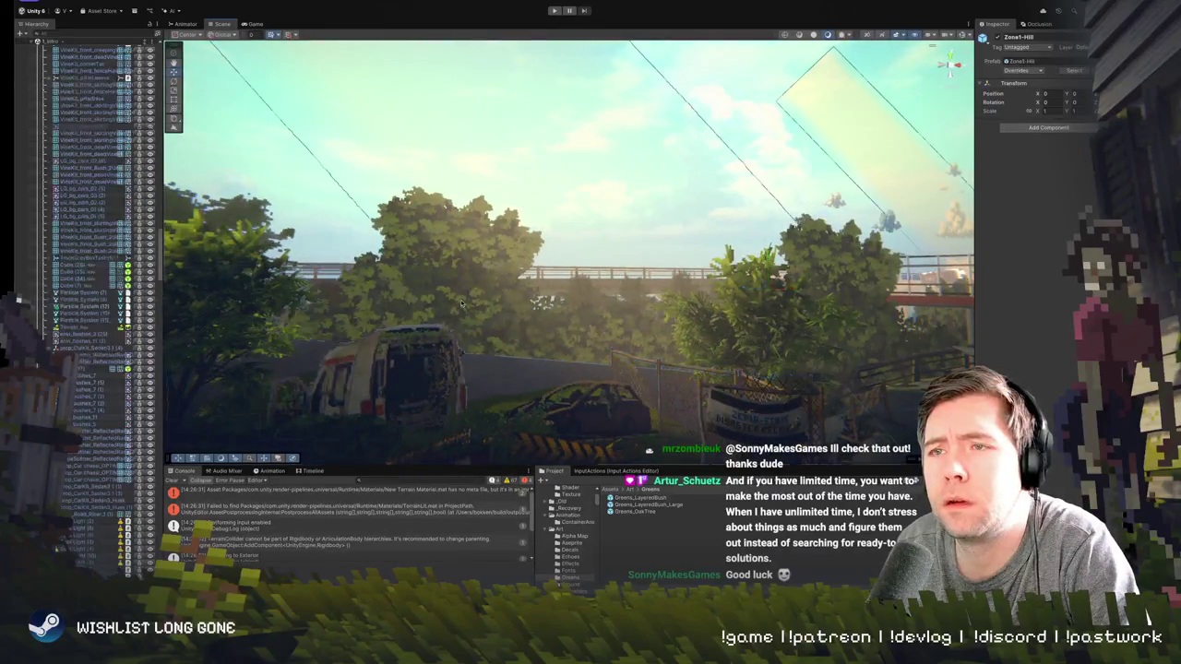
key(f)
mouse_move(501, 323)
mouse_down()
mouse_move(452, 399)
mouse_move(664, 319)
mouse_up()
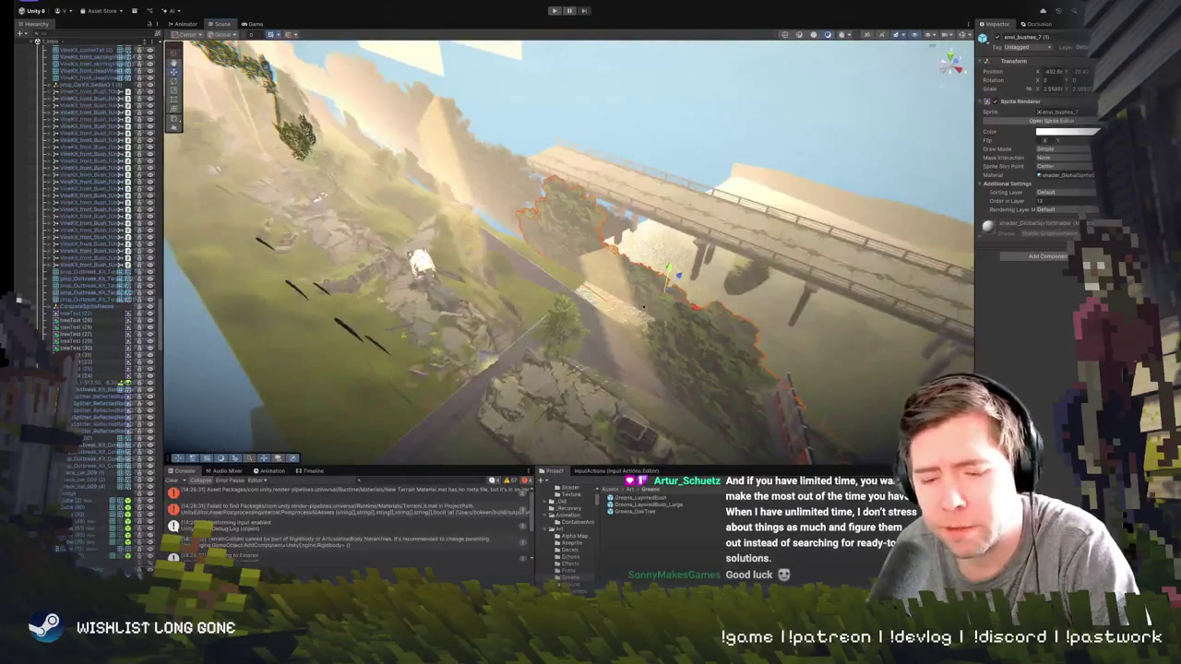
click(668, 315)
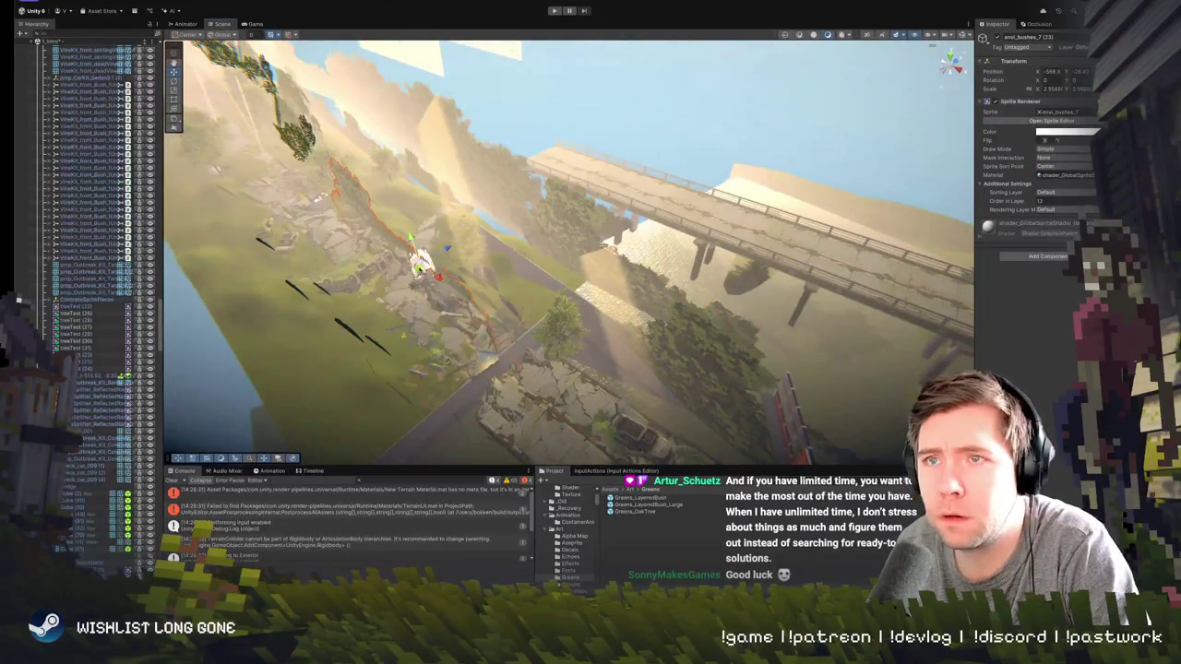
mouse_move(422, 267)
mouse_down()
mouse_move(480, 277)
mouse_move(458, 271)
mouse_move(696, 265)
mouse_move(601, 261)
mouse_up()
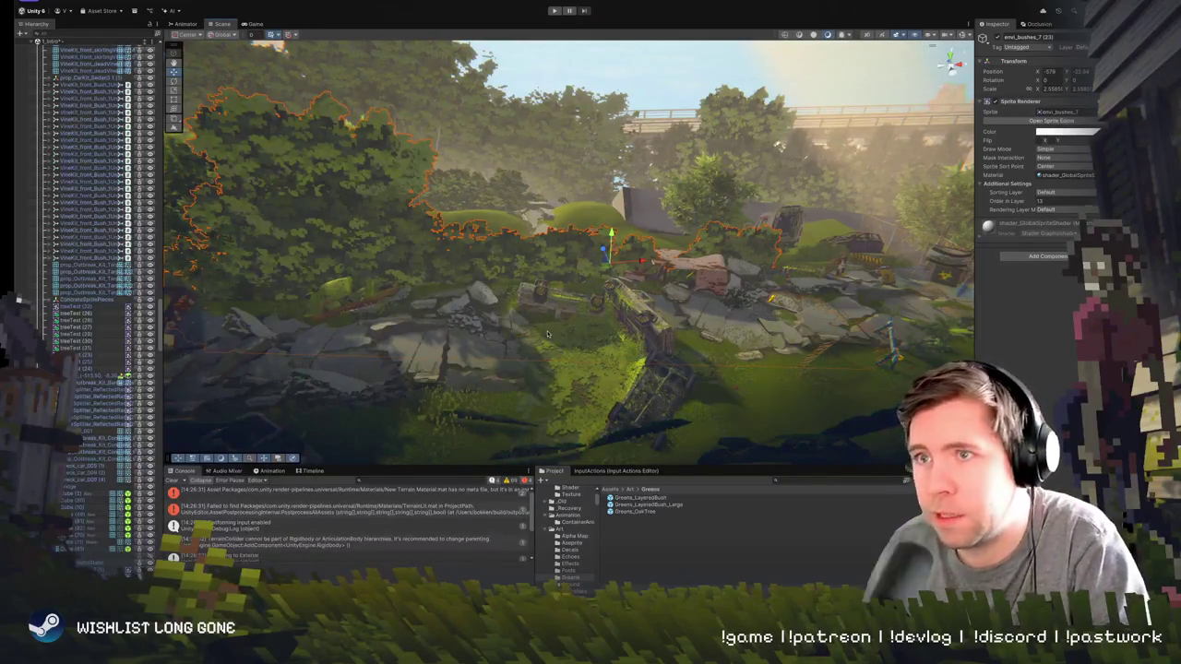
- Shift the bush cluster by the ruins slightly sideways and frame it
scroll(547, 334, up, 5)
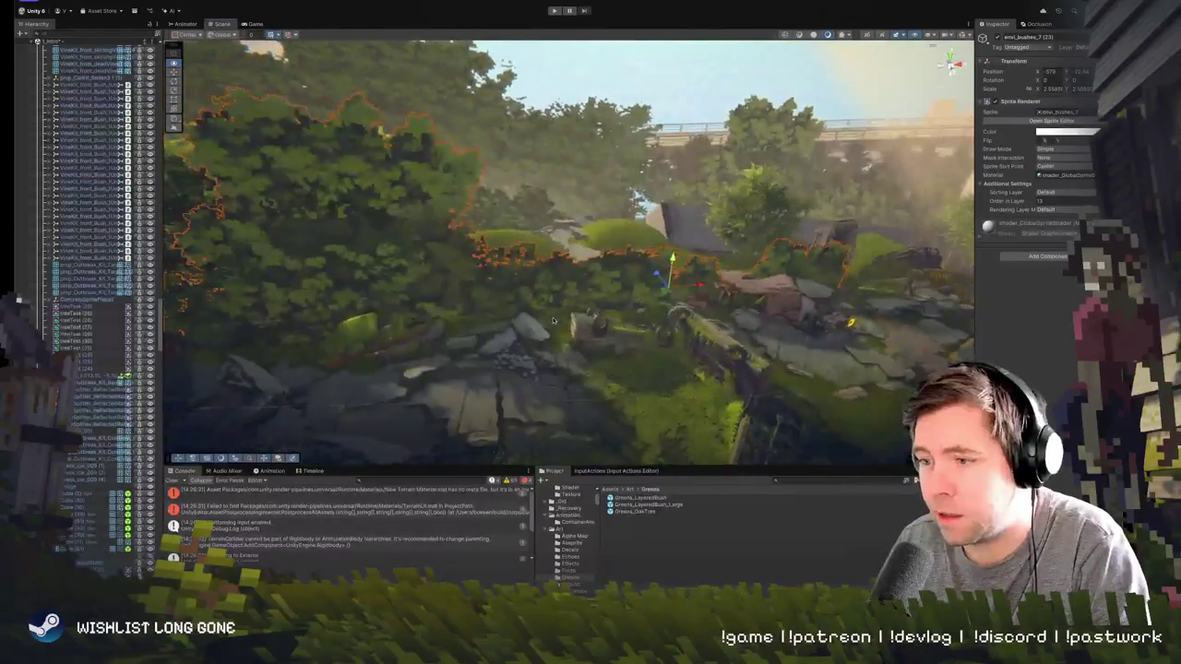
scroll(554, 320, up, 5)
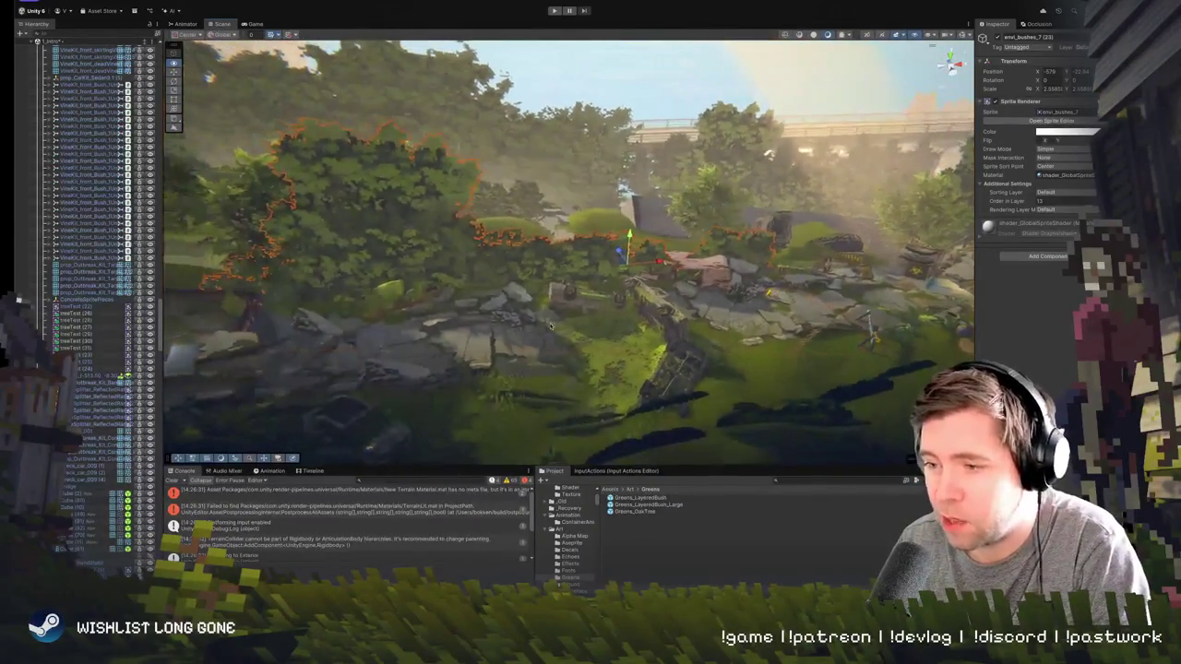
drag(551, 326, 711, 321)
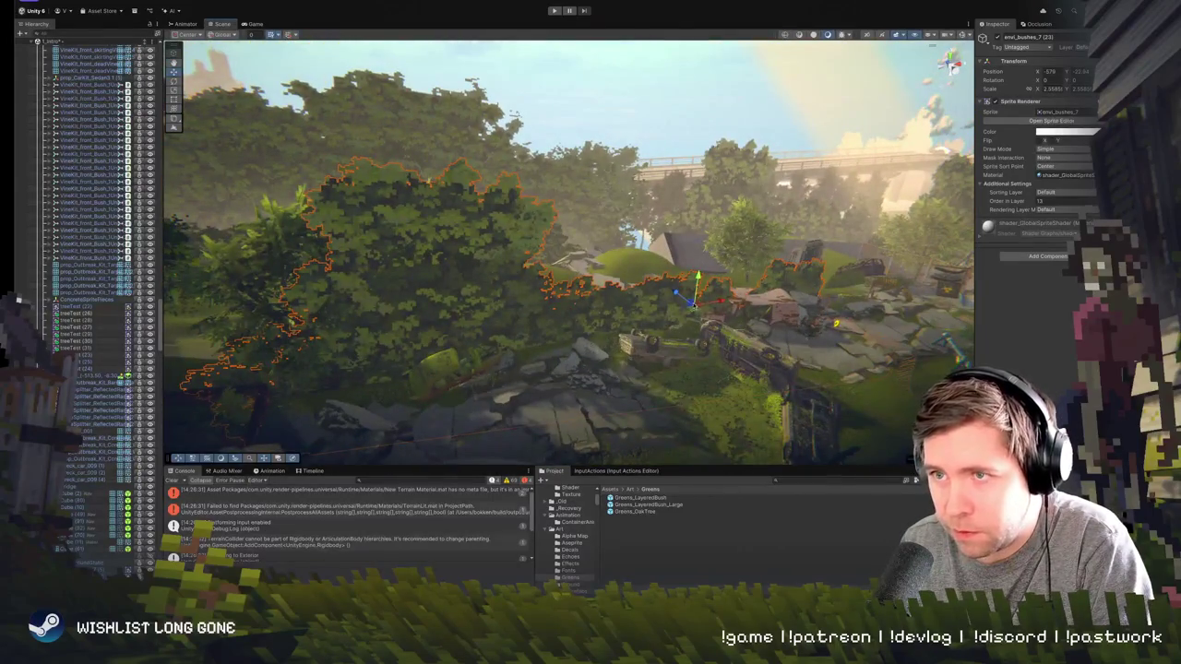
mouse_move(698, 281)
mouse_down()
mouse_move(771, 281)
mouse_move(742, 307)
mouse_move(701, 281)
mouse_move(633, 277)
mouse_up()
key(w)
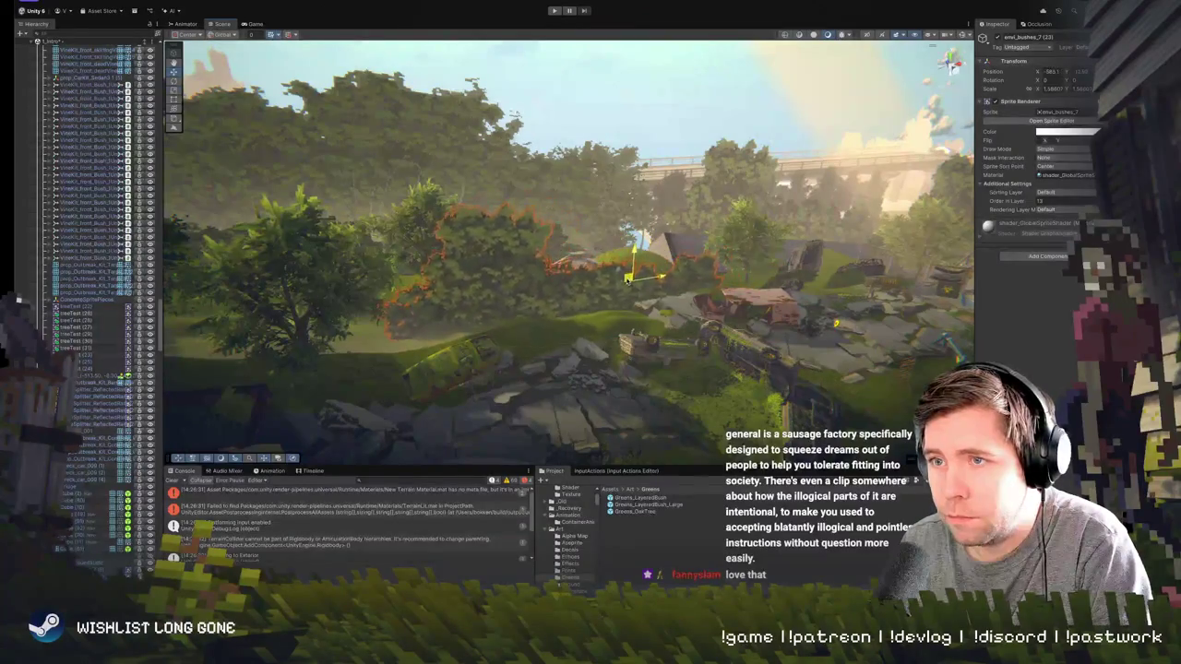
key(f)
- Select and frame a bush among the trees, adjust its placement, and prepare to rotate it
mouse_move(707, 313)
mouse_down()
mouse_move(631, 229)
mouse_move(577, 242)
mouse_up()
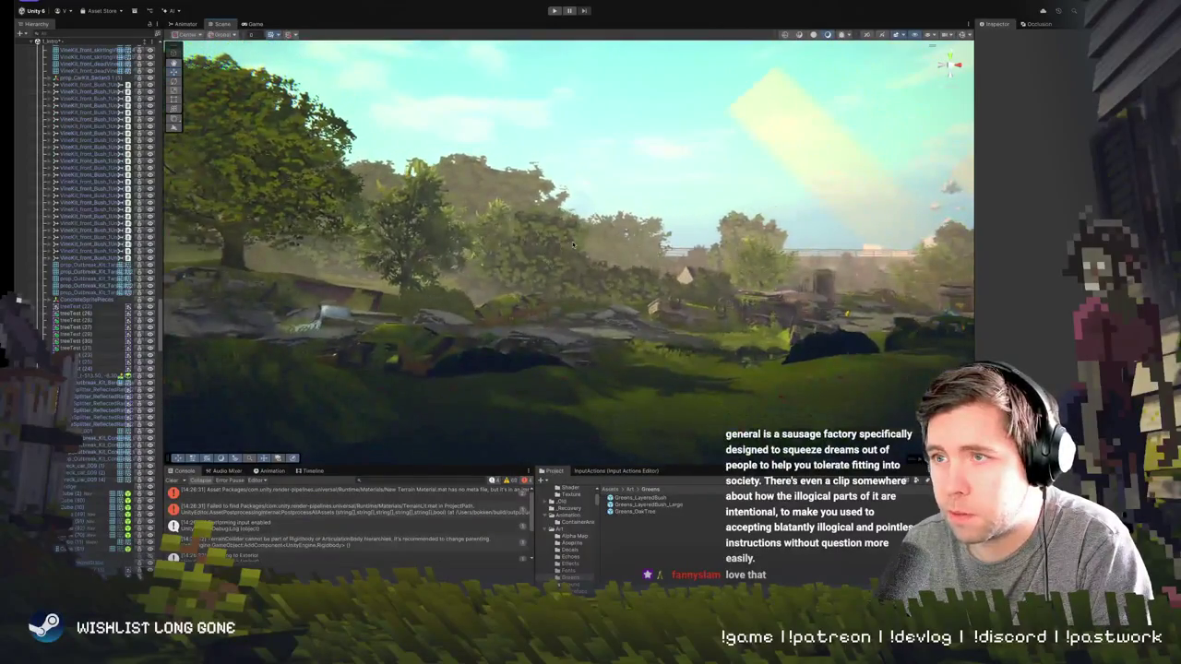
click(573, 244)
key(f)
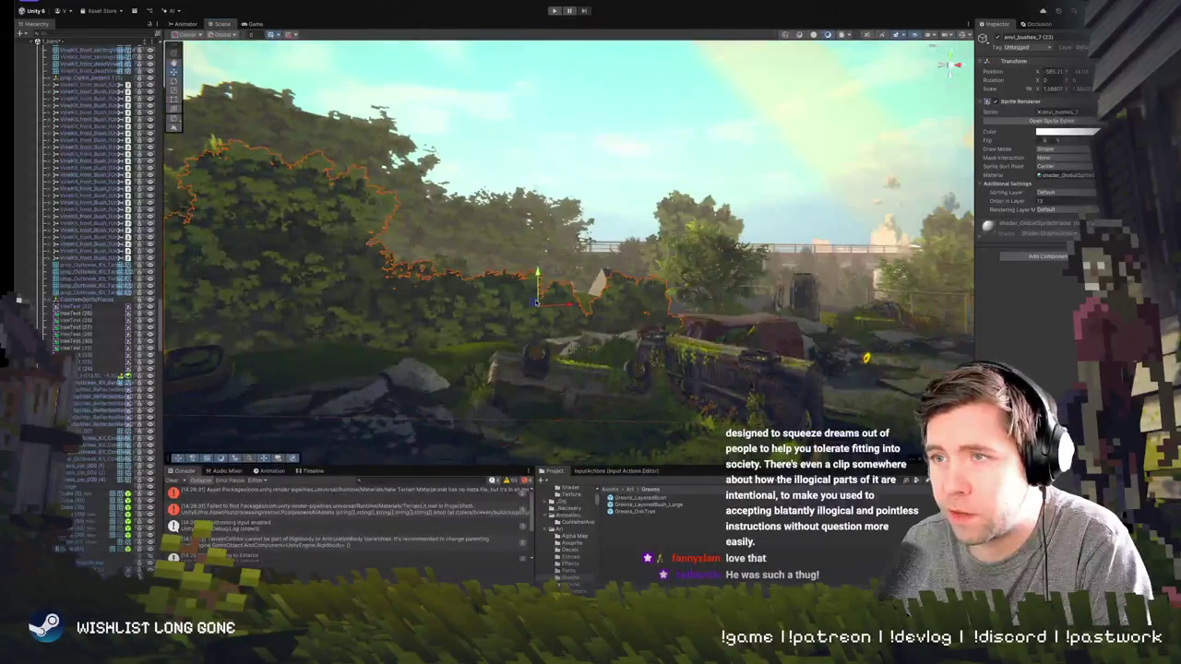
mouse_move(577, 298)
mouse_down()
mouse_move(898, 198)
mouse_move(860, 230)
mouse_up()
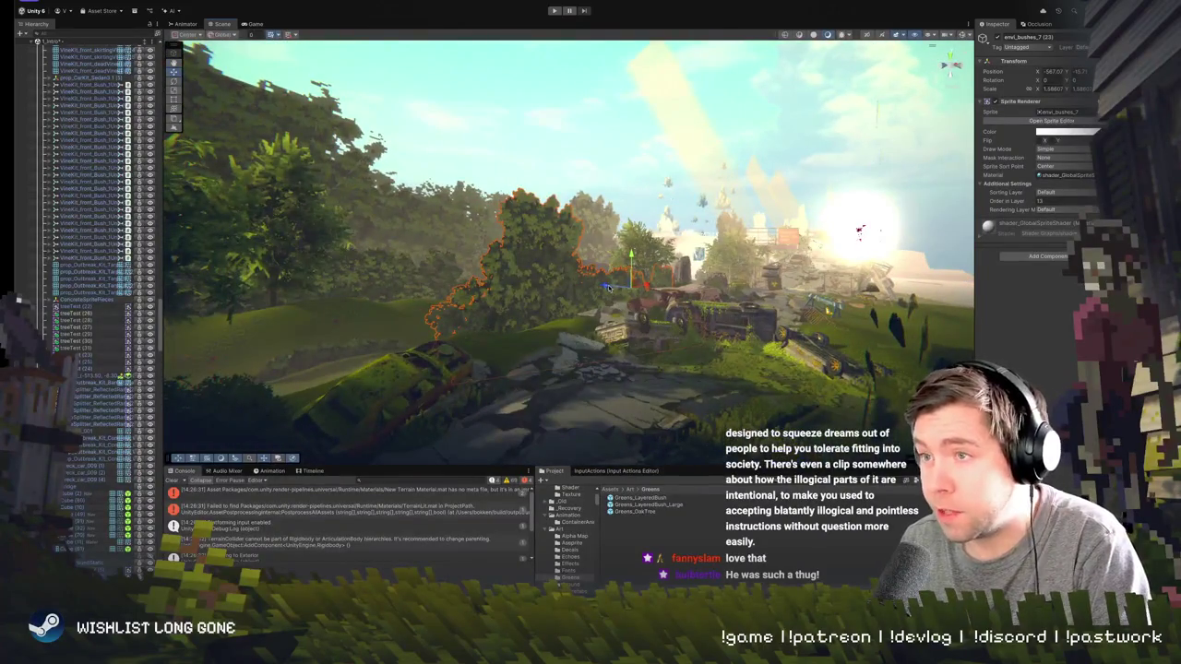
mouse_move(578, 285)
mouse_down()
mouse_move(625, 304)
mouse_move(654, 335)
mouse_move(650, 305)
mouse_move(628, 326)
mouse_up()
key(e)
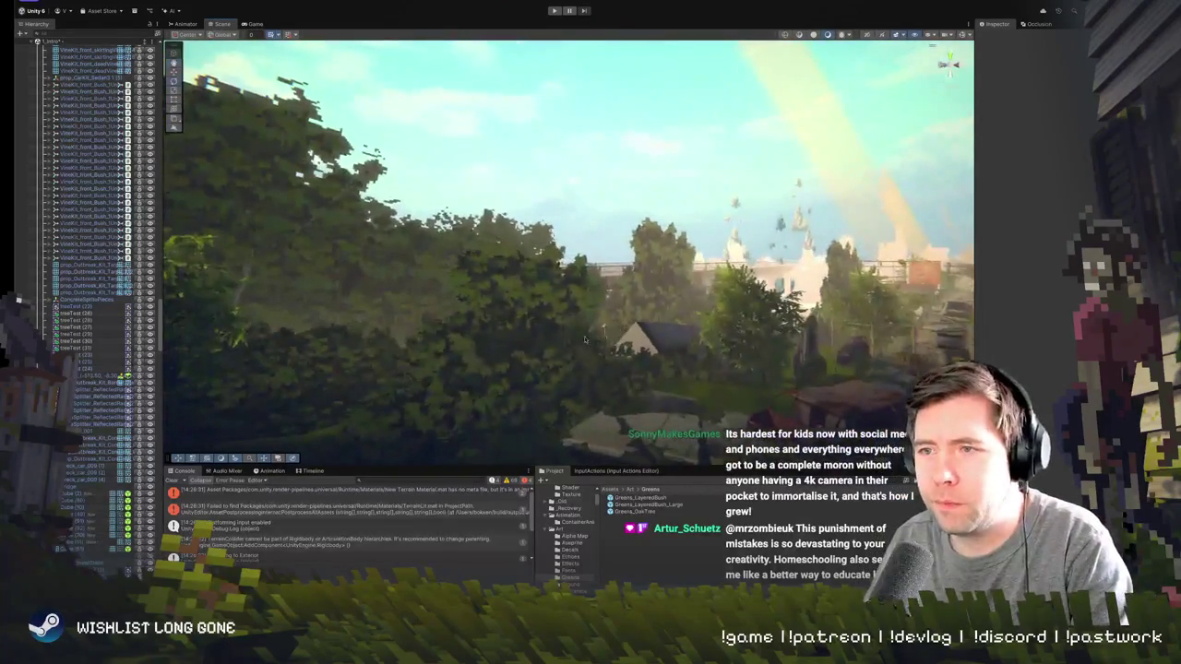
- Push the selected bush deeper behind the ruins and rotate it slightly
click(556, 358)
key(f)
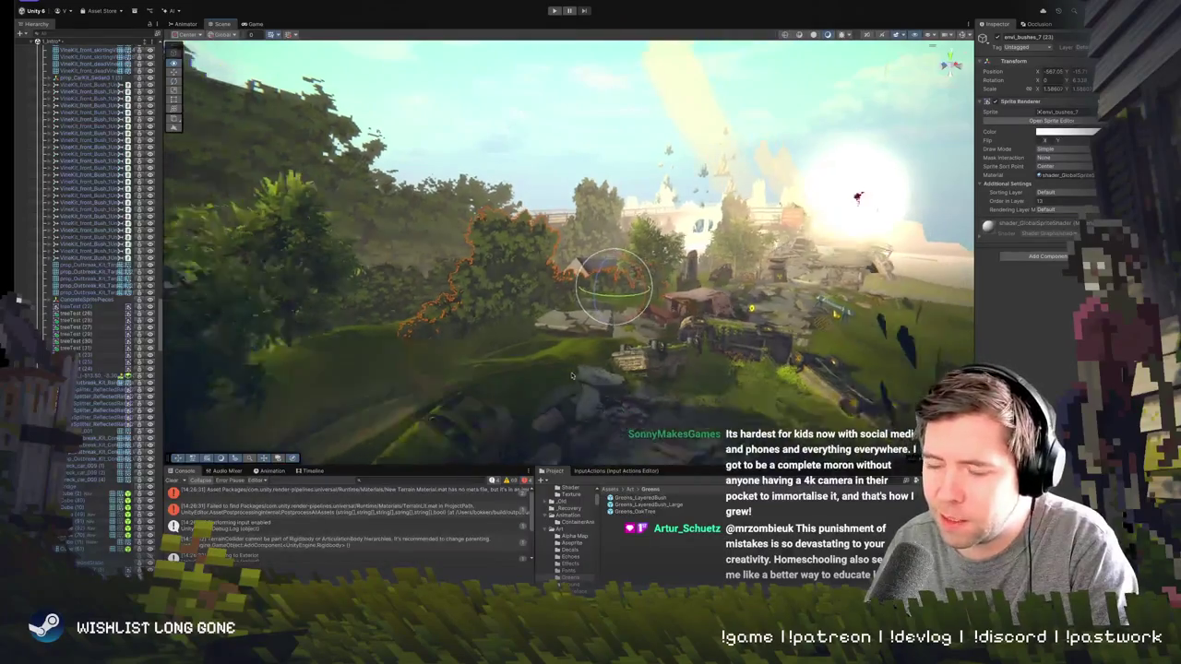
drag(563, 376, 472, 383)
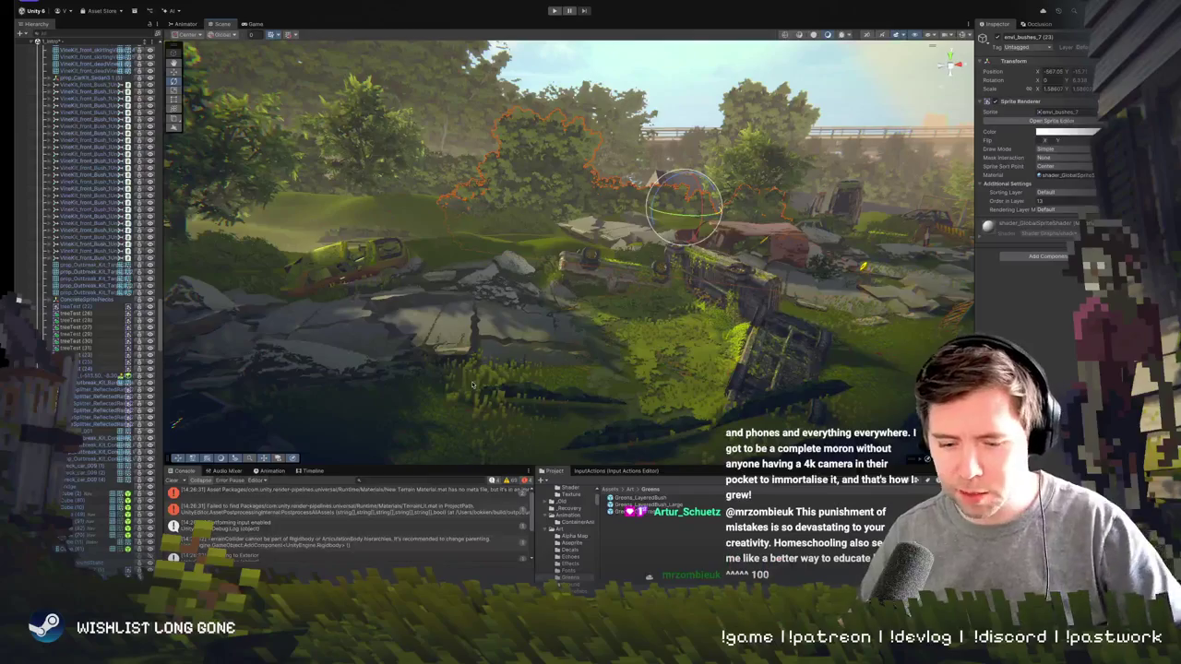
drag(565, 363, 563, 305)
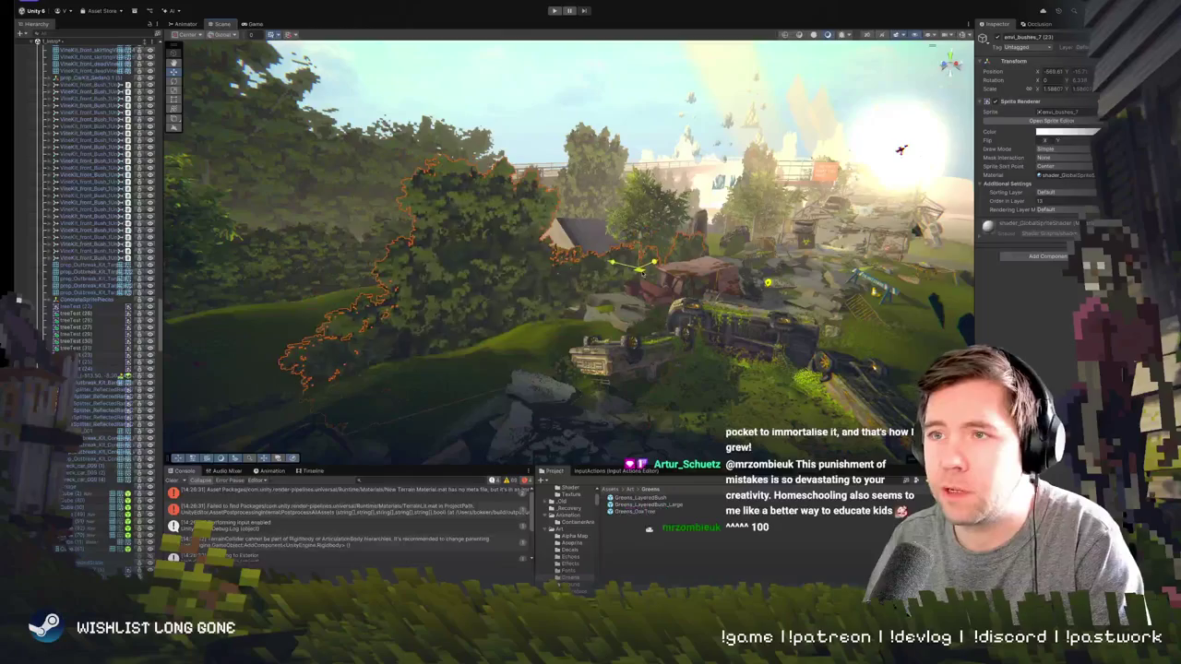
mouse_move(639, 270)
mouse_down()
mouse_move(509, 230)
mouse_move(553, 231)
mouse_move(530, 226)
mouse_move(526, 173)
mouse_up()
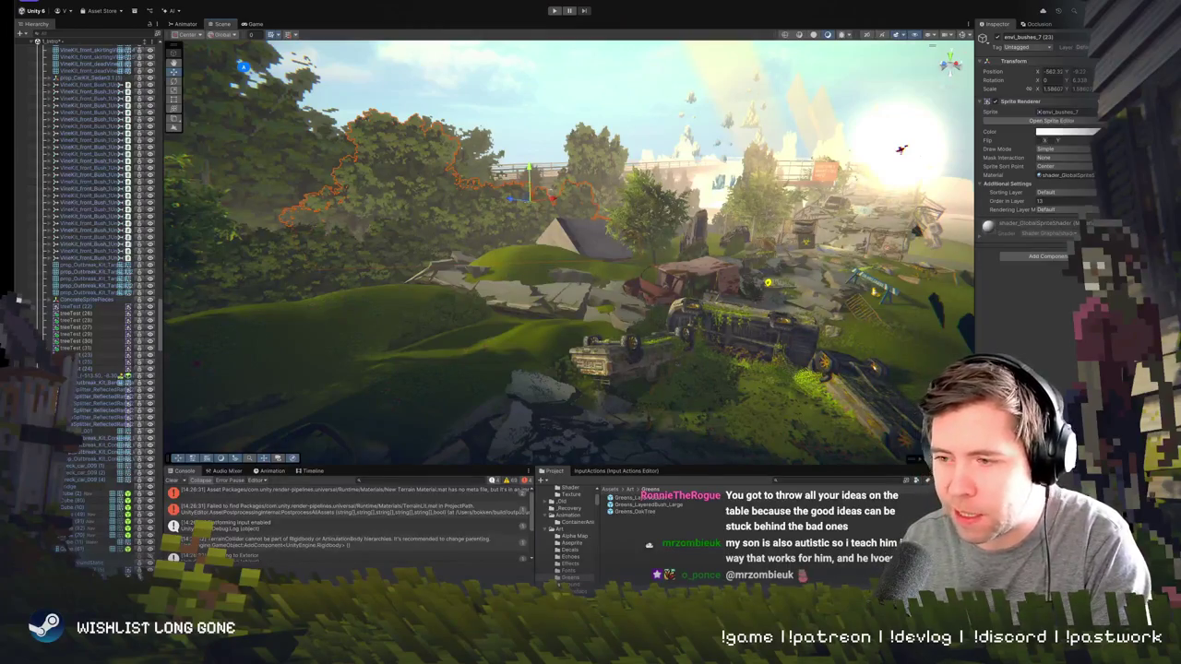
scroll(568, 251, up, 2)
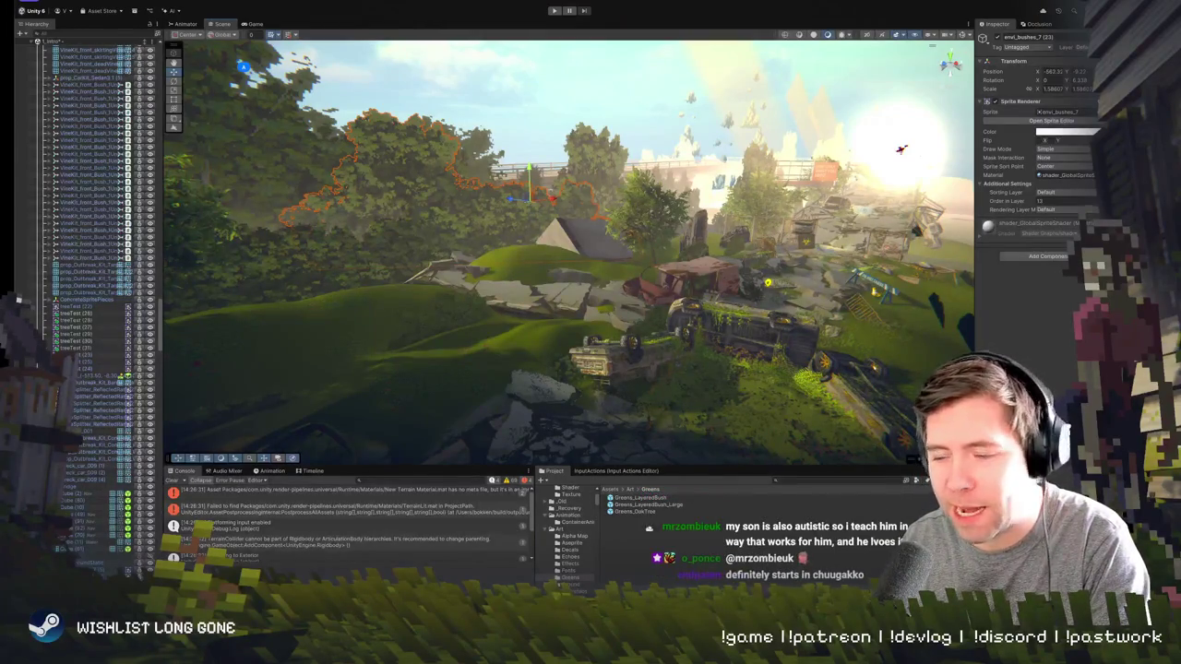
scroll(568, 251, up, 5)
scroll(569, 251, up, 5)
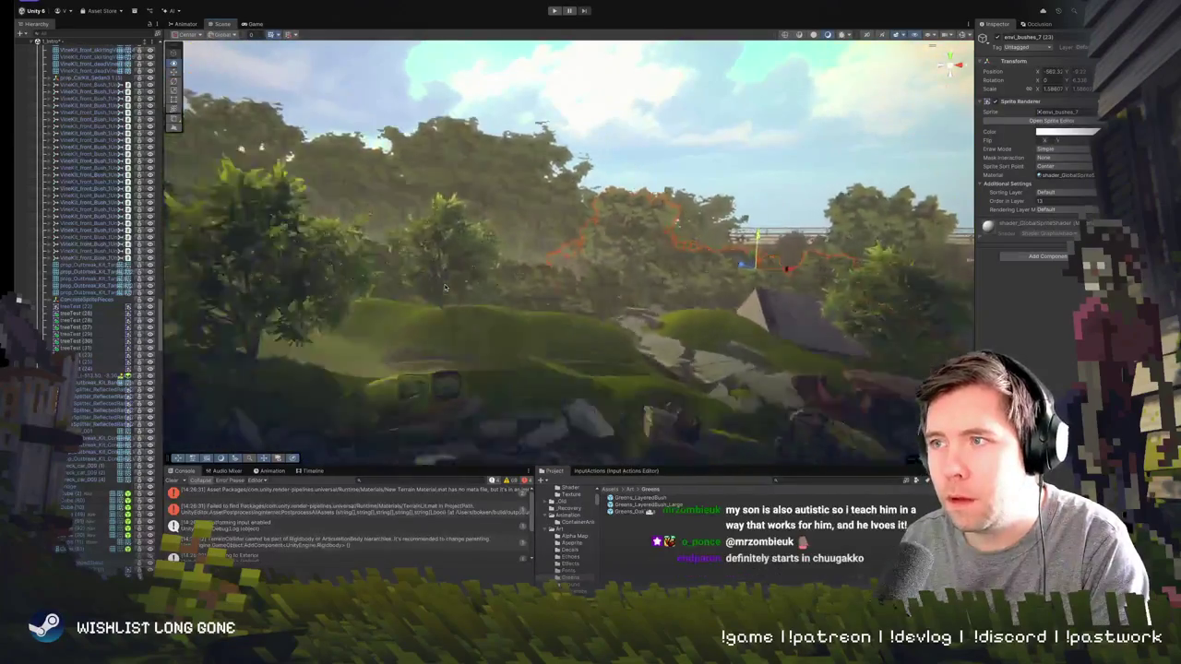
mouse_move(554, 249)
mouse_down()
mouse_move(588, 246)
mouse_move(563, 238)
mouse_move(581, 245)
mouse_up()
key(e)
key(w)
- Frame emi_bushes_5 and Zone2-BridgeAndGate to inspect them
click(581, 246)
click(581, 246)
key(f)
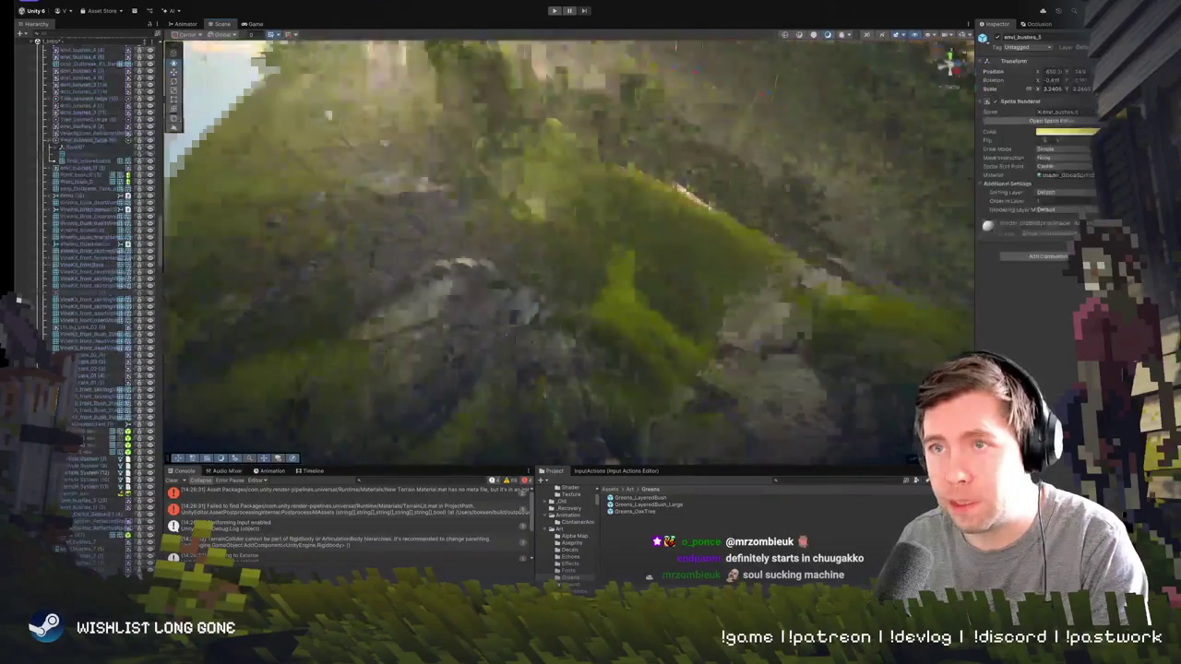
click(814, 232)
key(f)
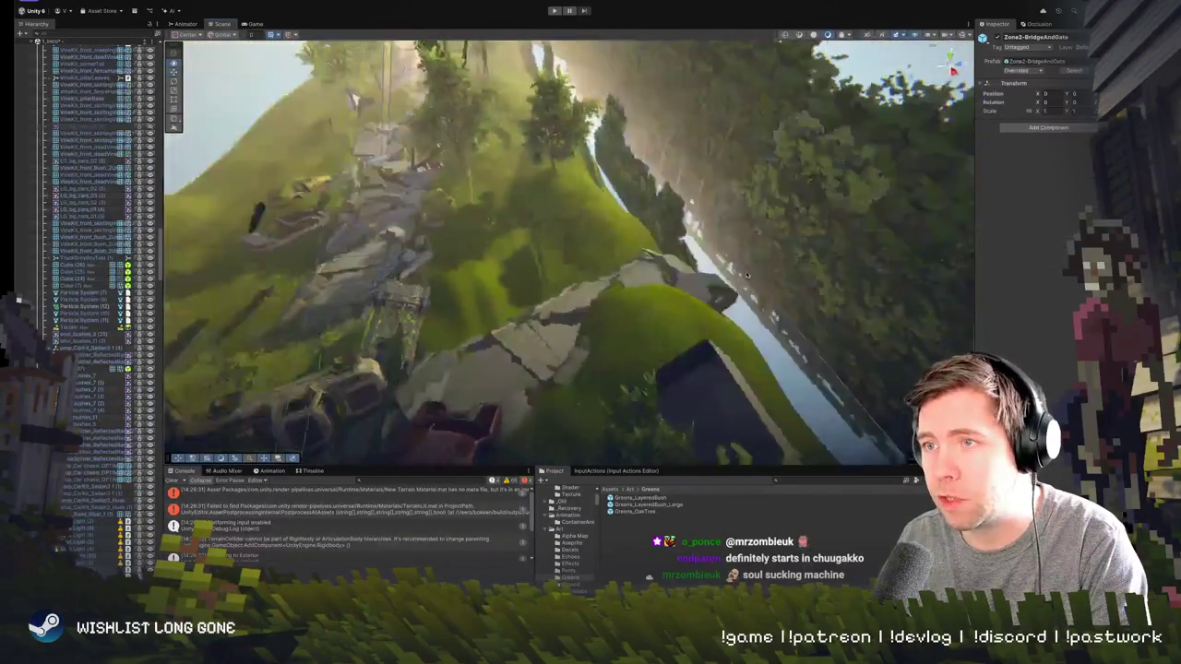
drag(748, 275, 747, 203)
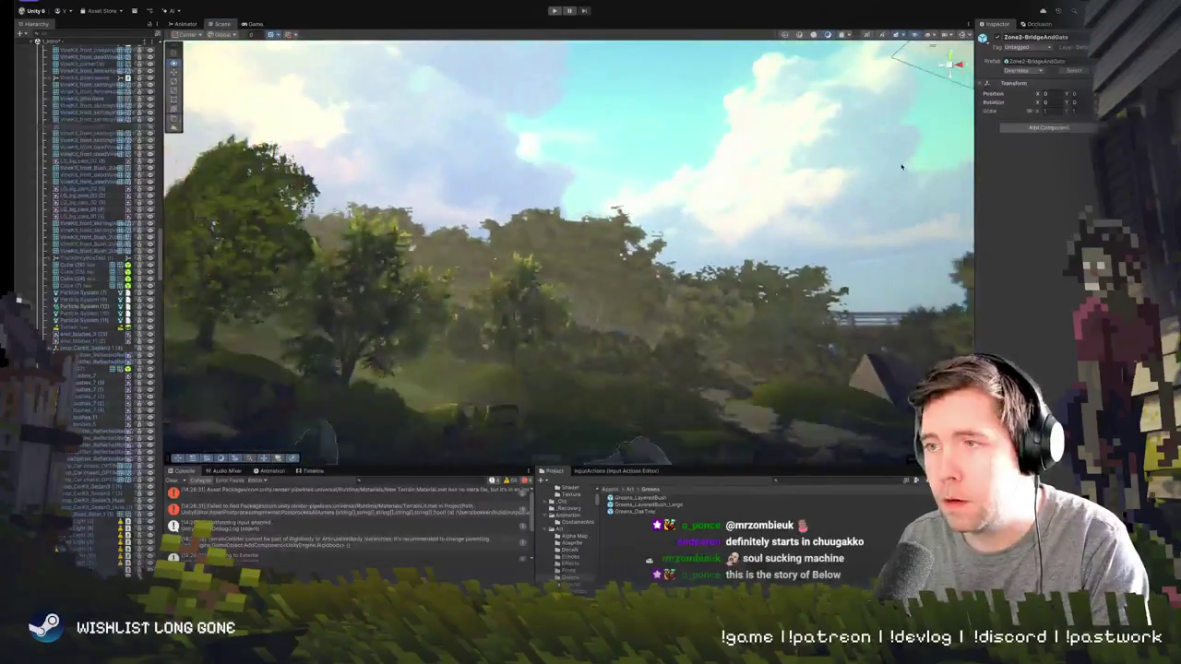
- Inspect emi_bushes_7 and emi_bushes_5 up close with the bridge in view
click(748, 191)
scroll(785, 213, down, 5)
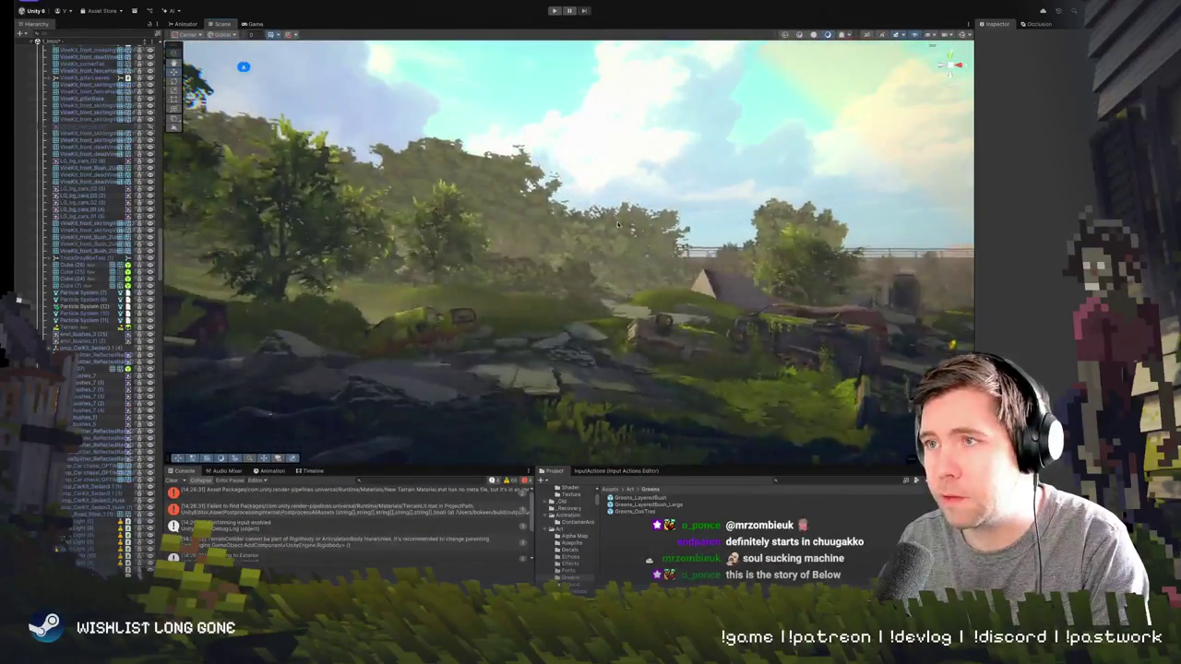
click(611, 232)
key(f)
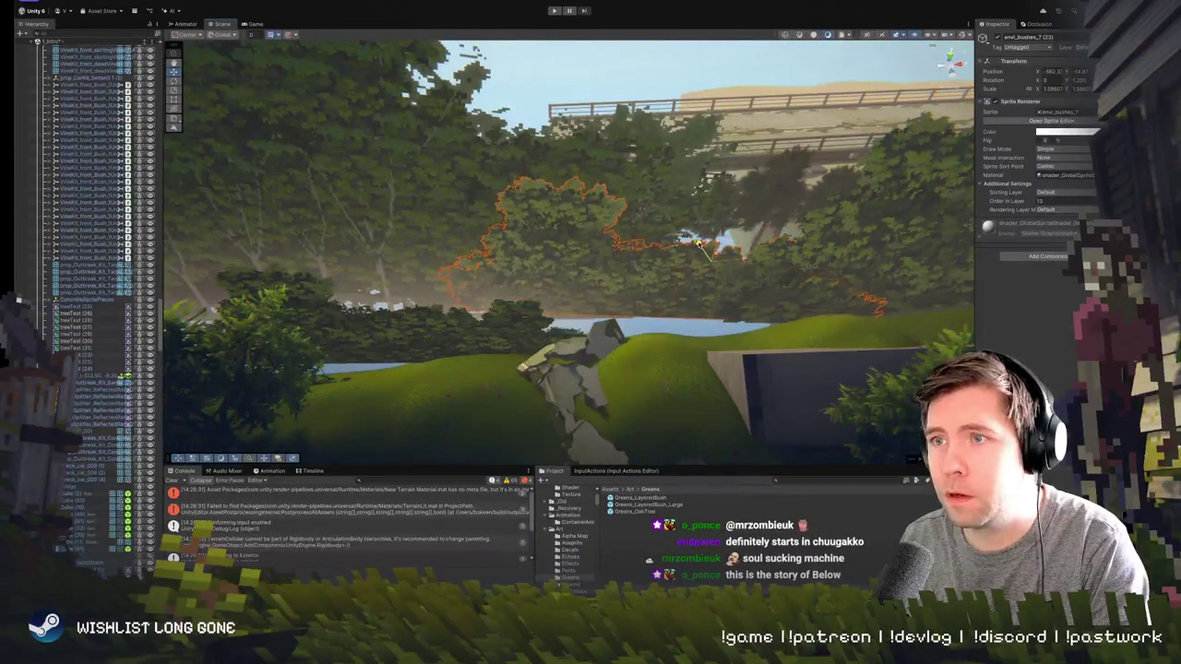
mouse_move(668, 247)
mouse_down()
mouse_move(678, 176)
mouse_move(673, 237)
mouse_move(675, 196)
mouse_move(671, 210)
mouse_up()
click(486, 284)
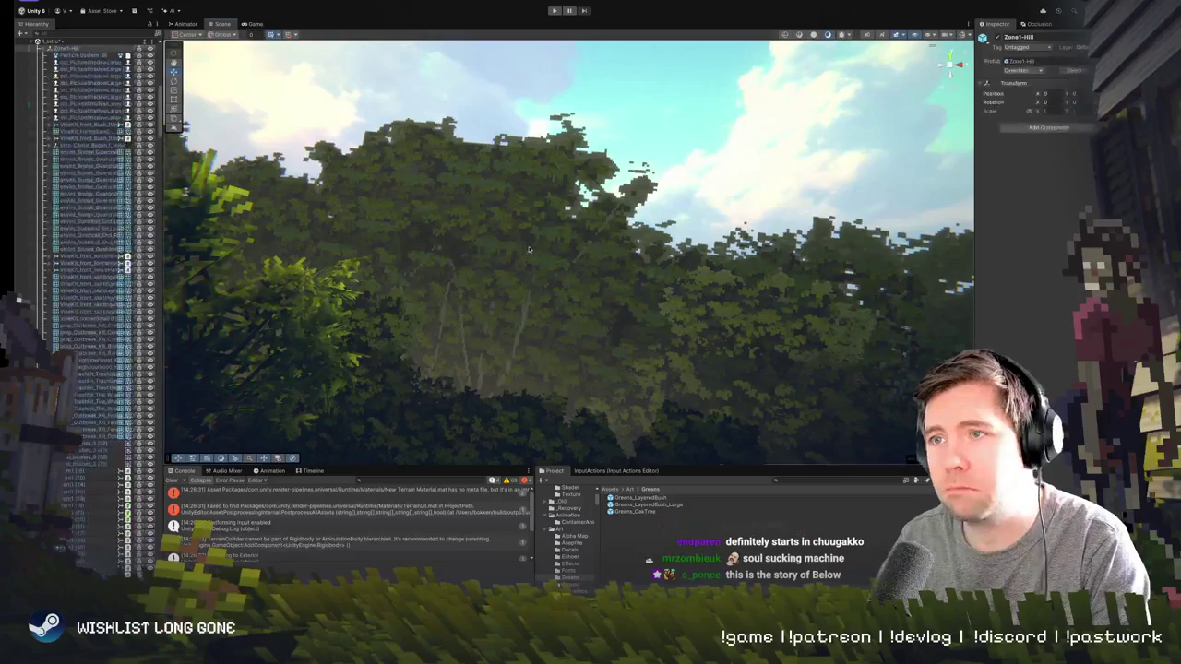
key(f)
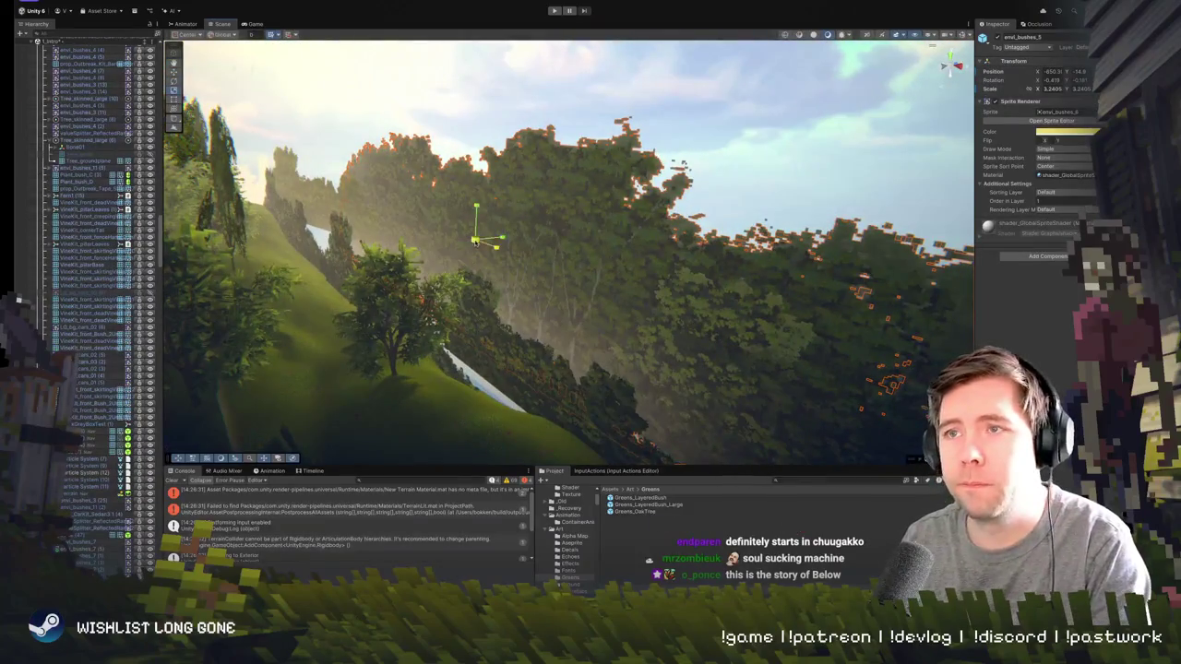
mouse_move(485, 284)
mouse_down()
mouse_move(470, 242)
mouse_move(514, 243)
mouse_move(646, 182)
mouse_move(634, 221)
mouse_move(426, 238)
mouse_move(441, 234)
mouse_up()
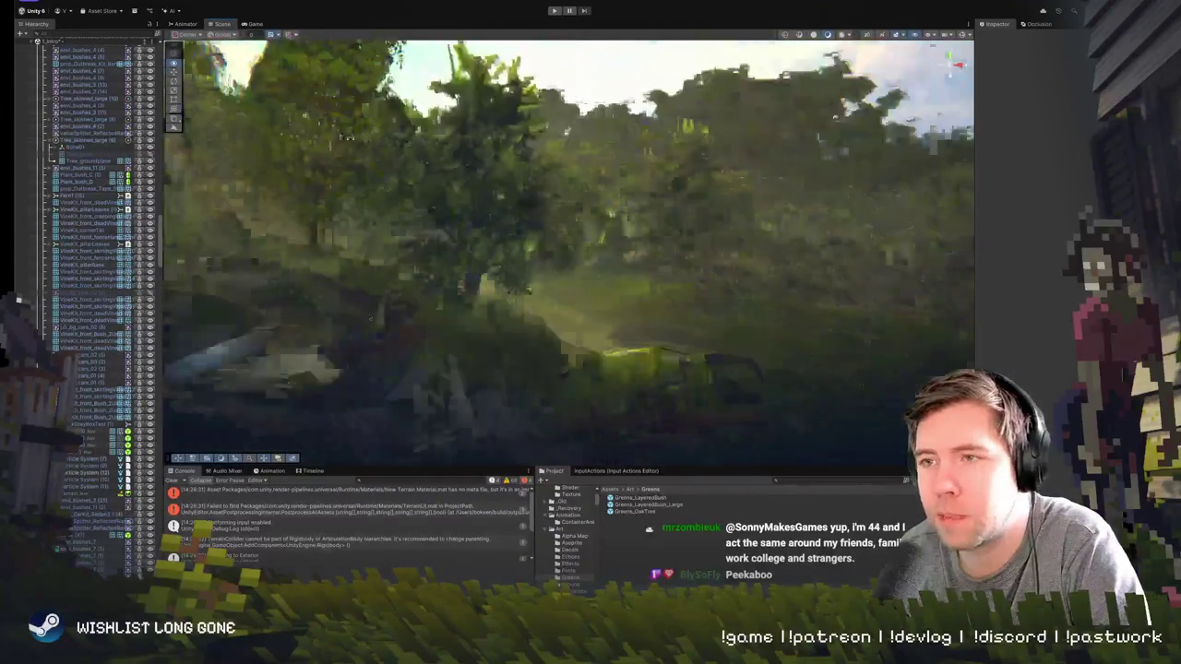
- Drag Tree_Large left along X to -0.77 and frame it
click(556, 281)
click(590, 212)
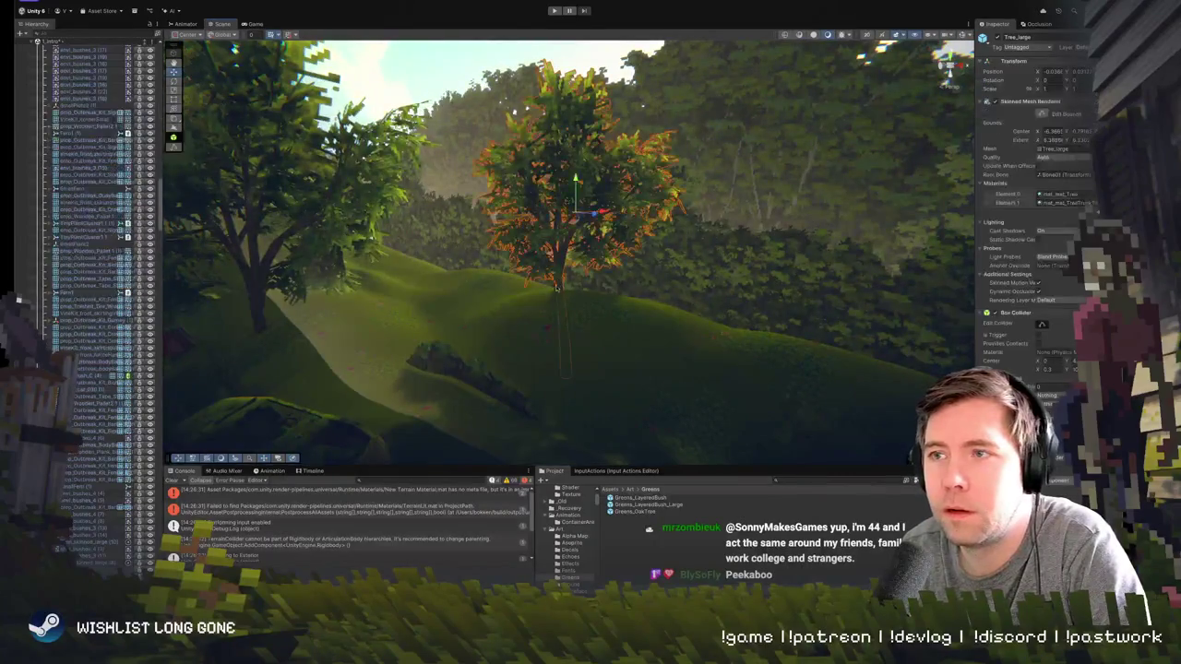
drag(601, 214, 587, 217)
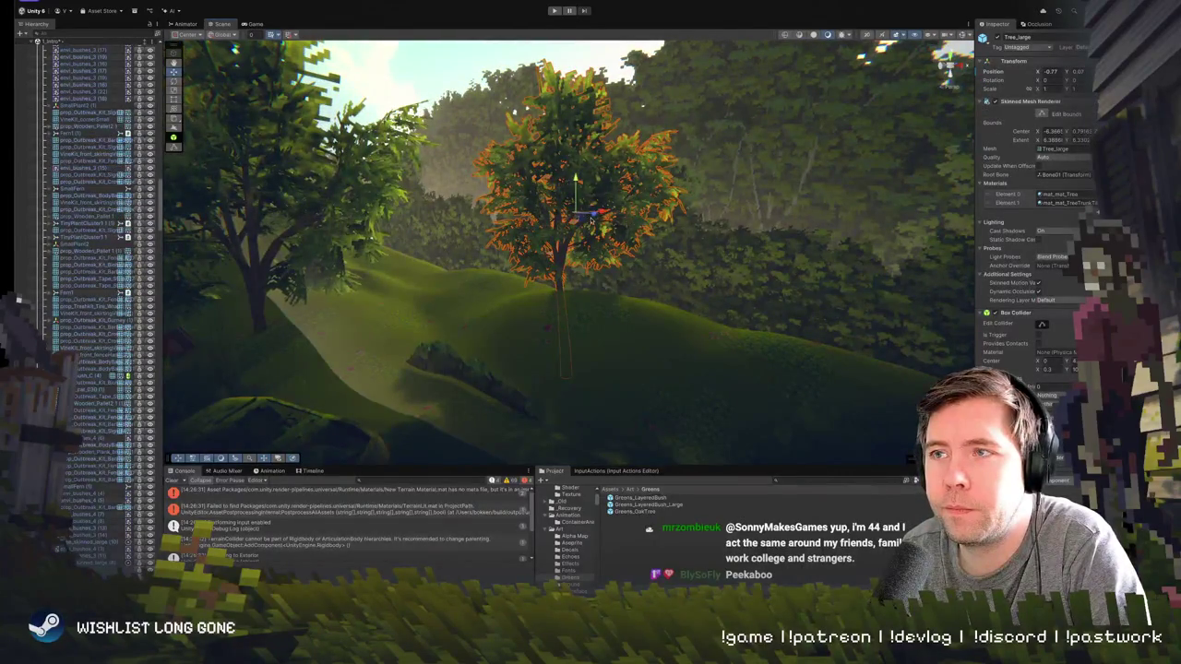
key(f)
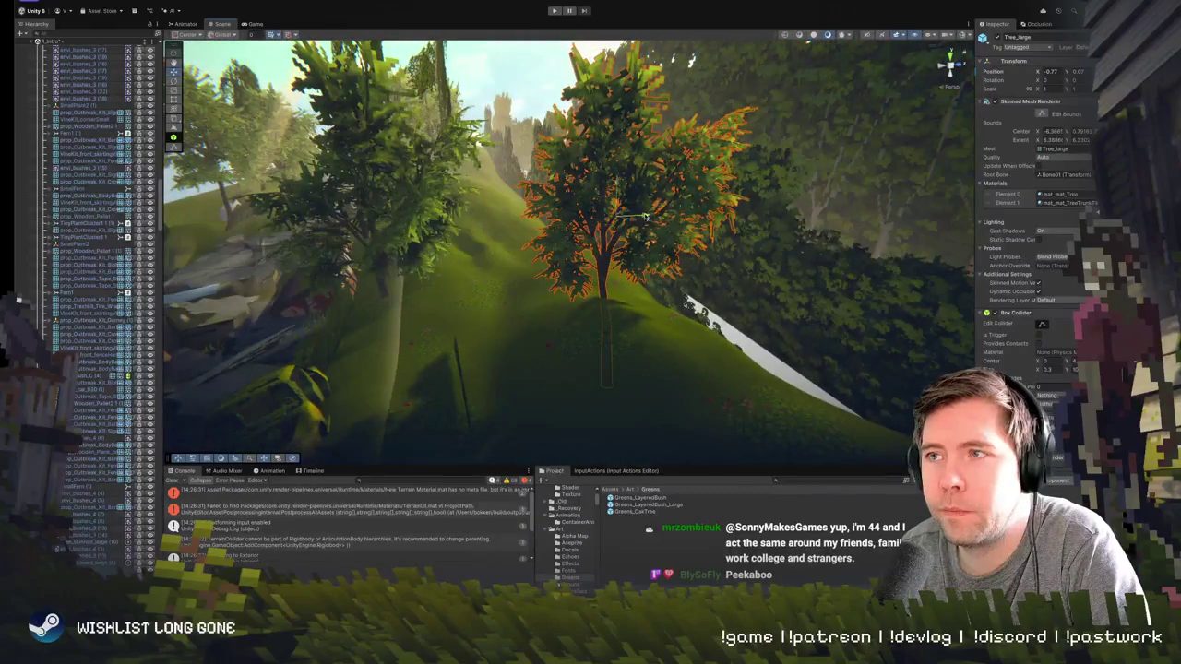
mouse_move(646, 216)
mouse_down()
mouse_move(385, 216)
mouse_move(488, 256)
mouse_move(777, 289)
mouse_move(750, 264)
mouse_up()
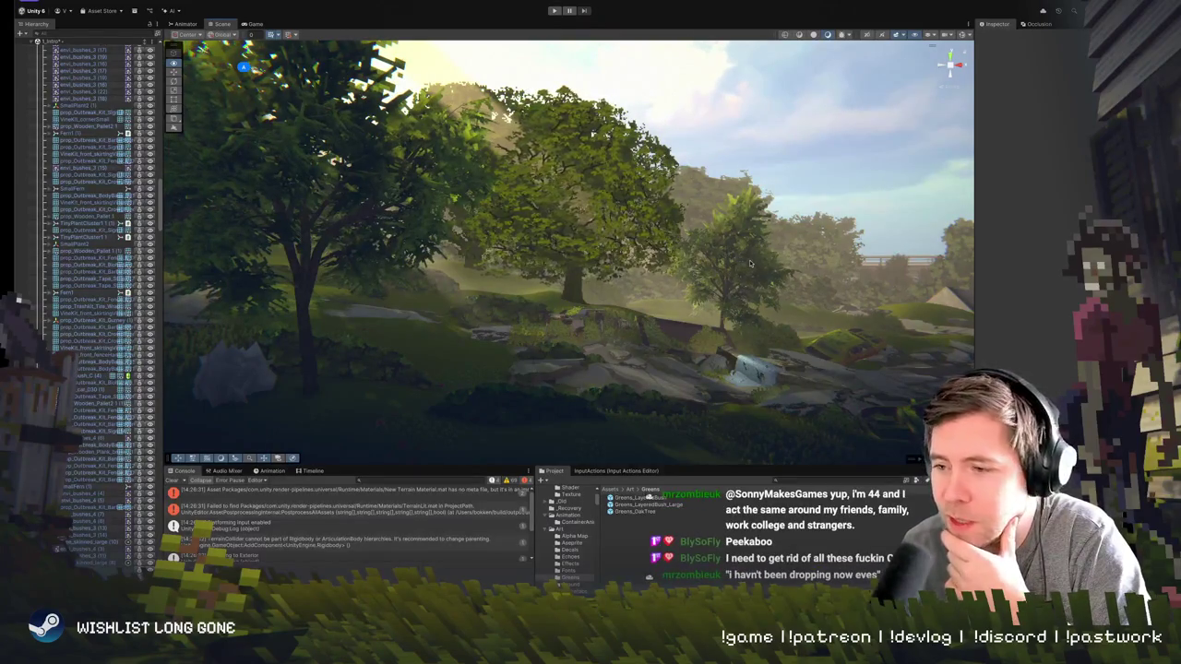
- Orbit and zoom across the trees and rocks to view the wrecked cars and hut
drag(750, 263, 722, 240)
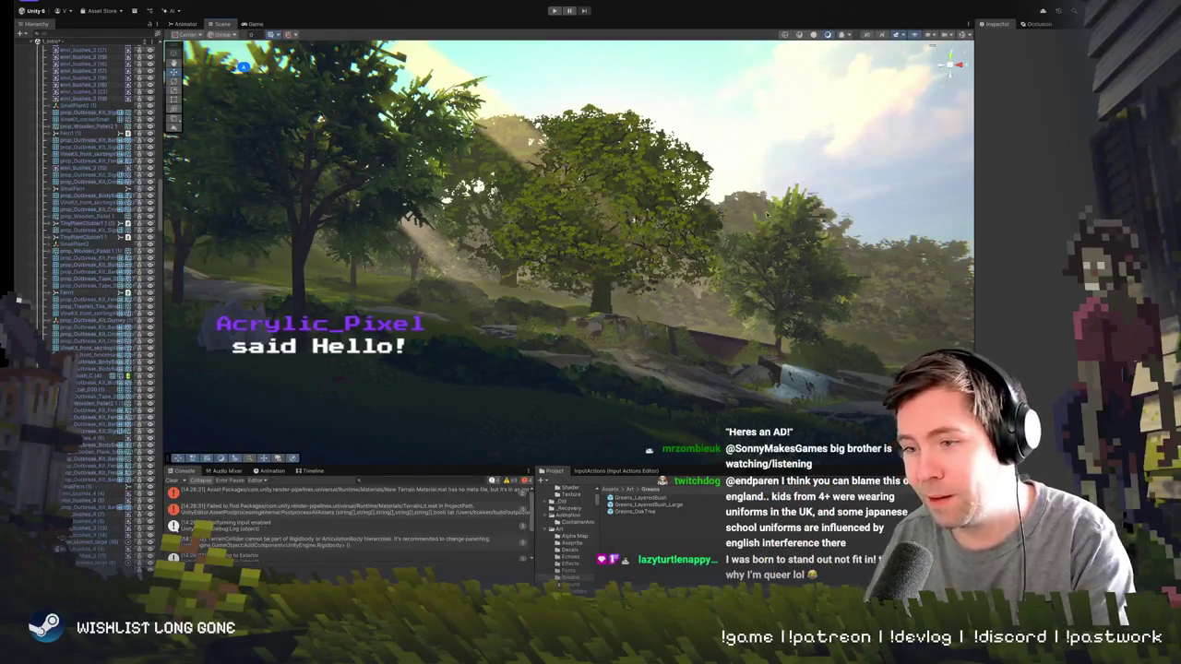
scroll(763, 211, up, 5)
mouse_move(752, 267)
mouse_down()
mouse_move(674, 273)
mouse_move(791, 285)
mouse_move(756, 285)
mouse_move(754, 272)
mouse_up()
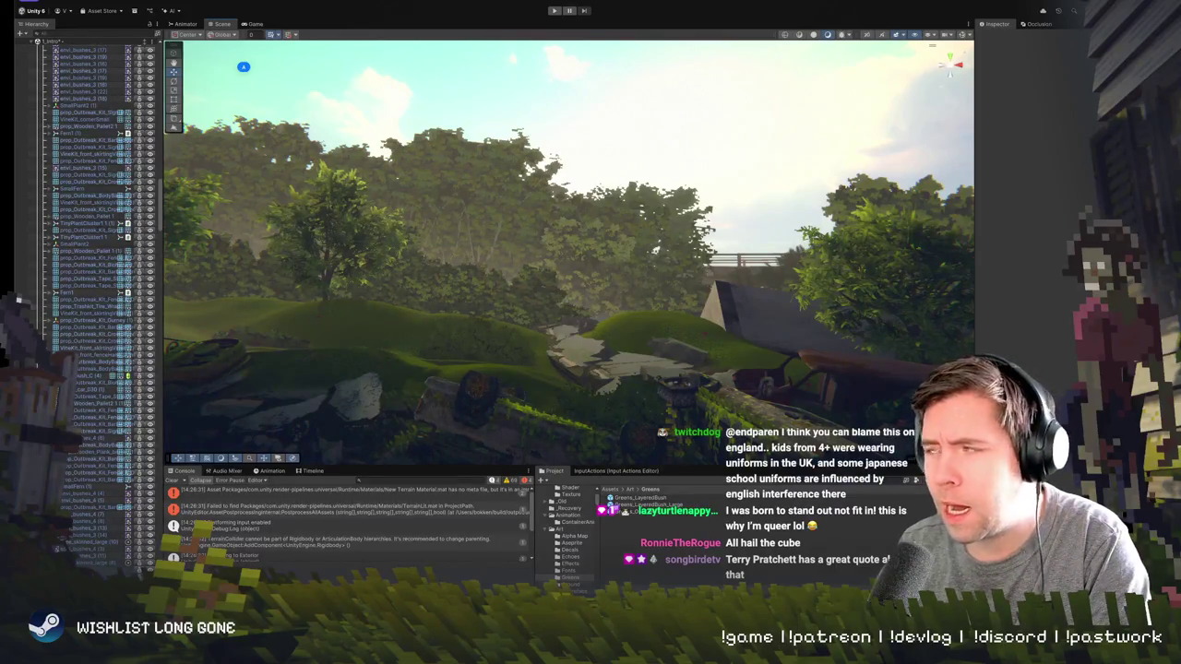
mouse_move(616, 233)
mouse_down()
mouse_move(648, 226)
mouse_move(624, 241)
mouse_up()
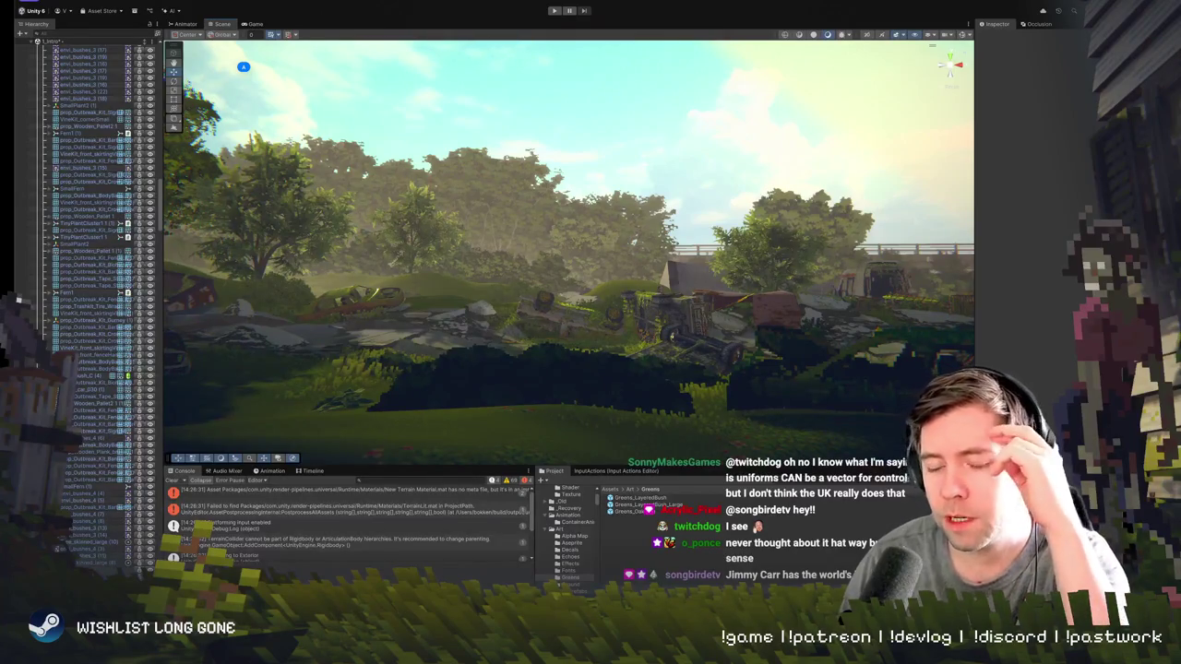
- Click hillside bushes past the Zone1-Hill parent until envi_bushes_5 is selected
mouse_move(467, 318)
mouse_down()
mouse_move(467, 342)
mouse_move(408, 385)
mouse_move(579, 313)
mouse_move(524, 302)
mouse_move(410, 312)
mouse_up()
click(578, 314)
mouse_move(655, 287)
mouse_down()
mouse_move(541, 300)
mouse_move(600, 323)
mouse_move(583, 300)
mouse_move(621, 283)
mouse_move(243, 66)
mouse_move(595, 231)
mouse_move(666, 205)
mouse_move(766, 305)
mouse_move(244, 67)
mouse_up()
click(595, 334)
click(621, 283)
click(595, 230)
click(595, 231)
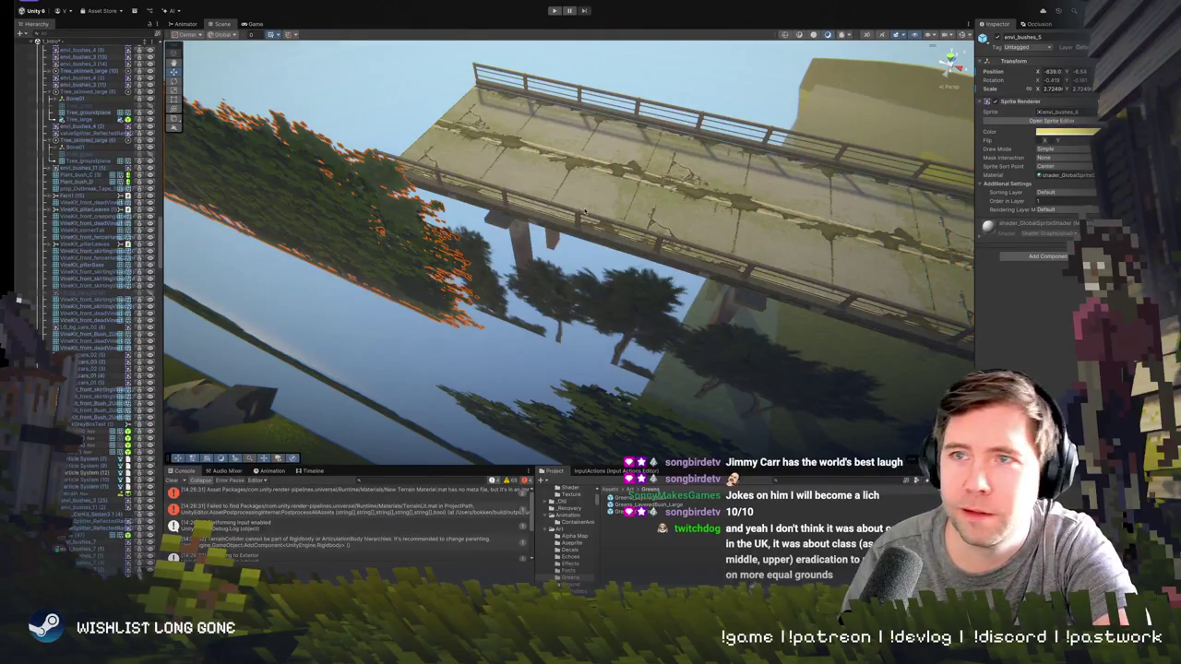
key(f)
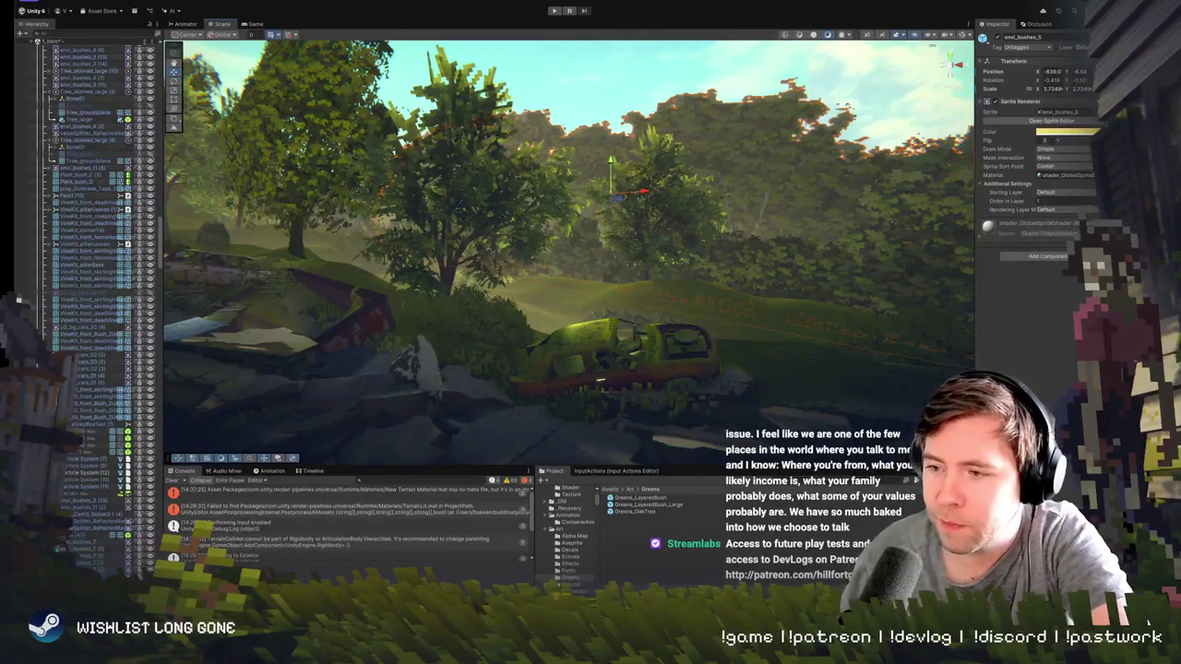
mouse_move(600, 378)
mouse_down()
mouse_move(438, 286)
mouse_move(419, 300)
mouse_move(450, 307)
mouse_move(540, 253)
mouse_move(609, 272)
mouse_move(618, 258)
mouse_move(609, 323)
mouse_move(585, 359)
mouse_move(423, 314)
mouse_move(503, 325)
mouse_move(579, 368)
mouse_up()
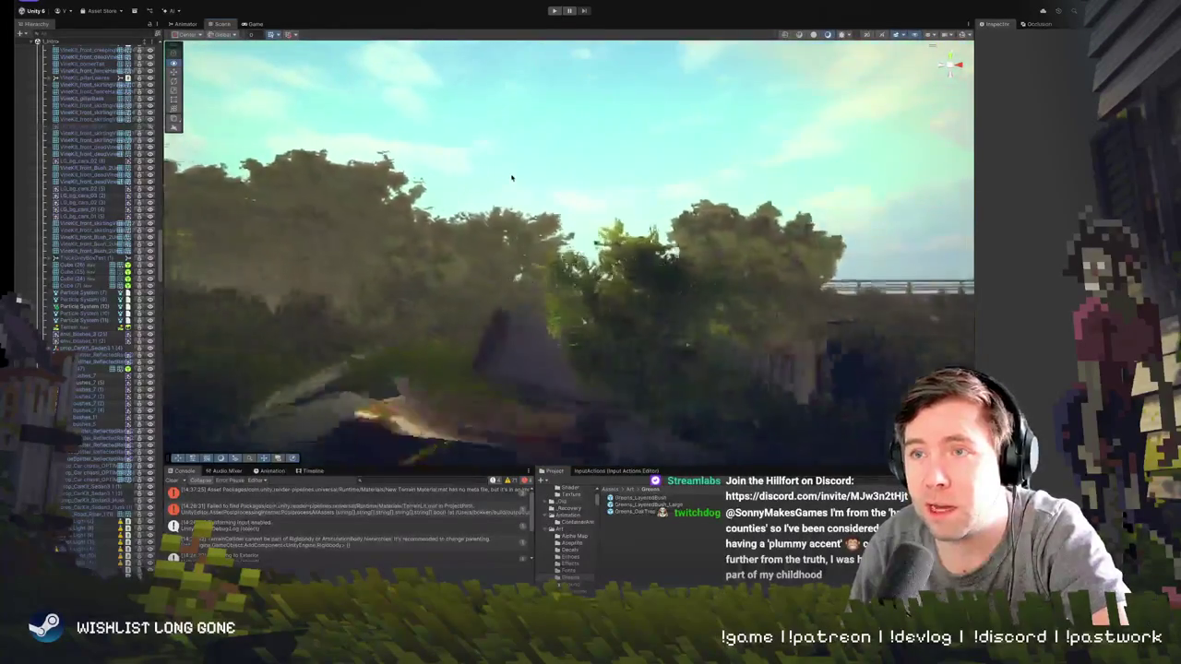
- Select the bush behind the fence and enter 1.5 in its Transform Scale fields
click(424, 225)
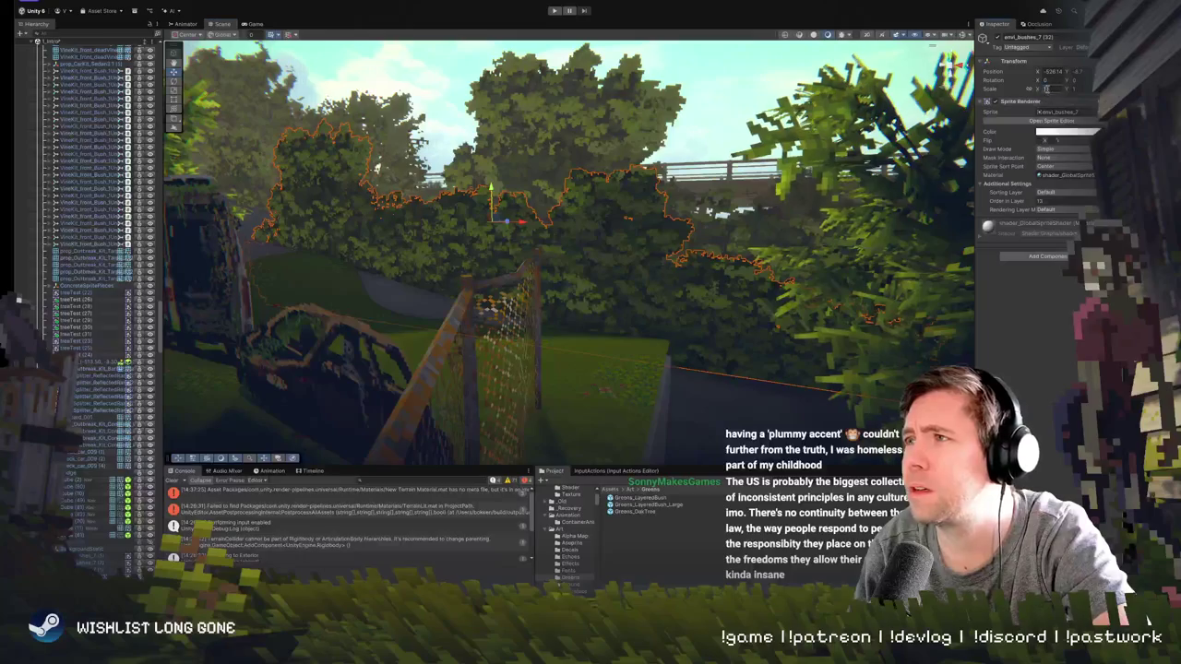
text(1.5)
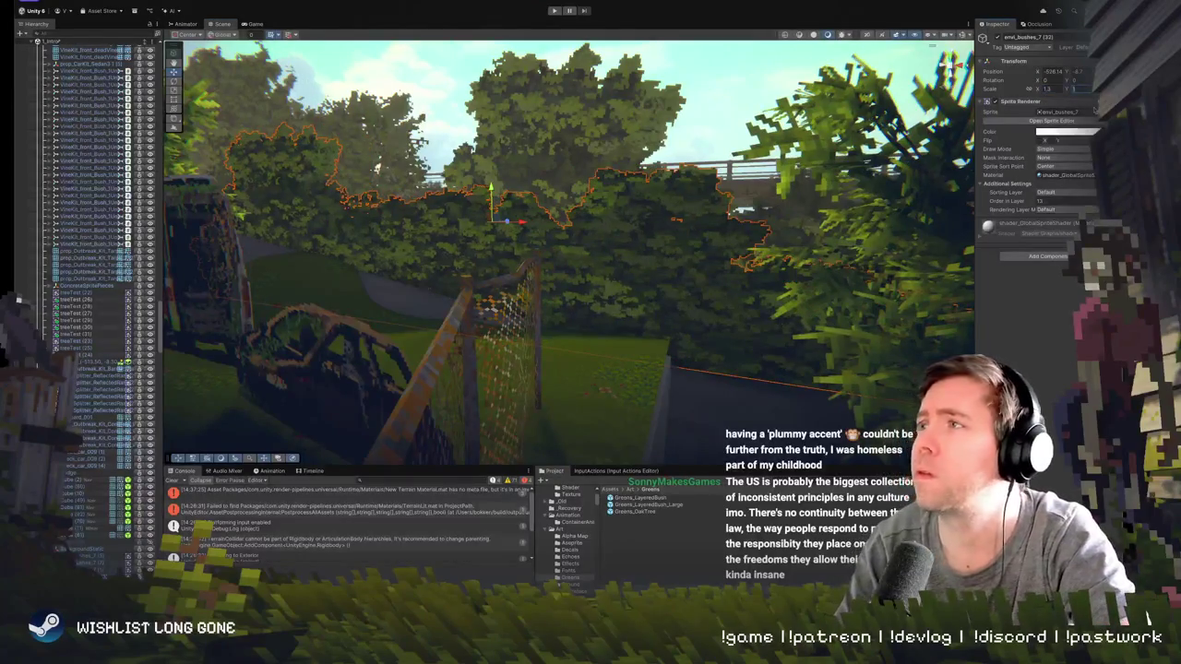
text(1.5)
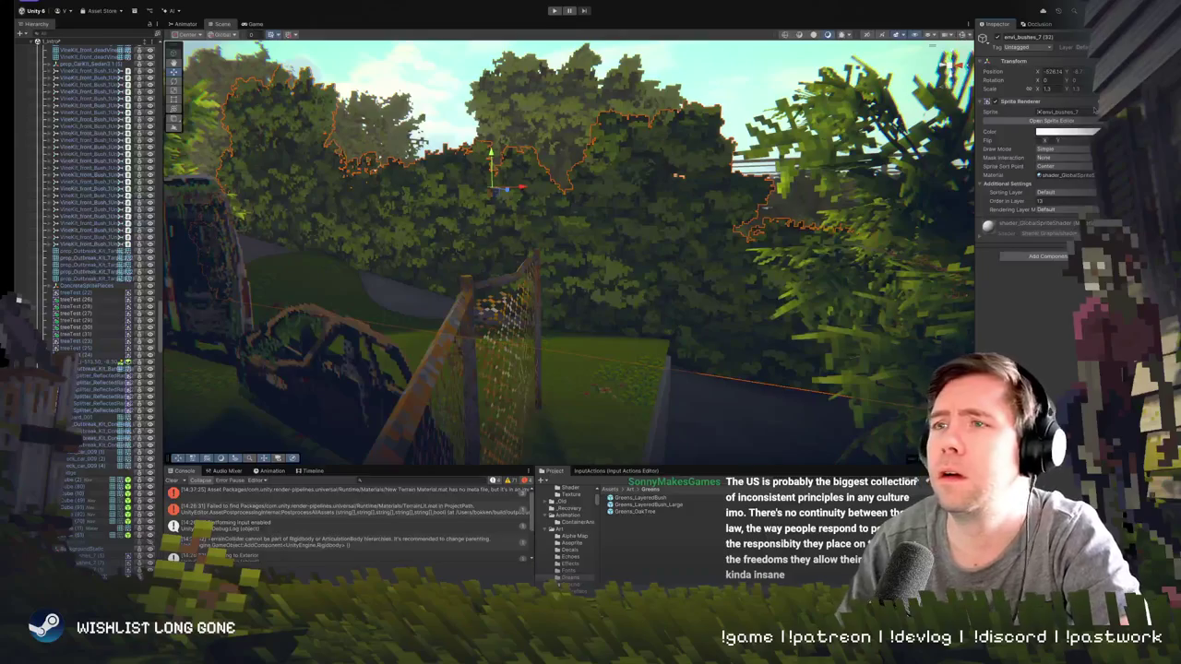
text(2)
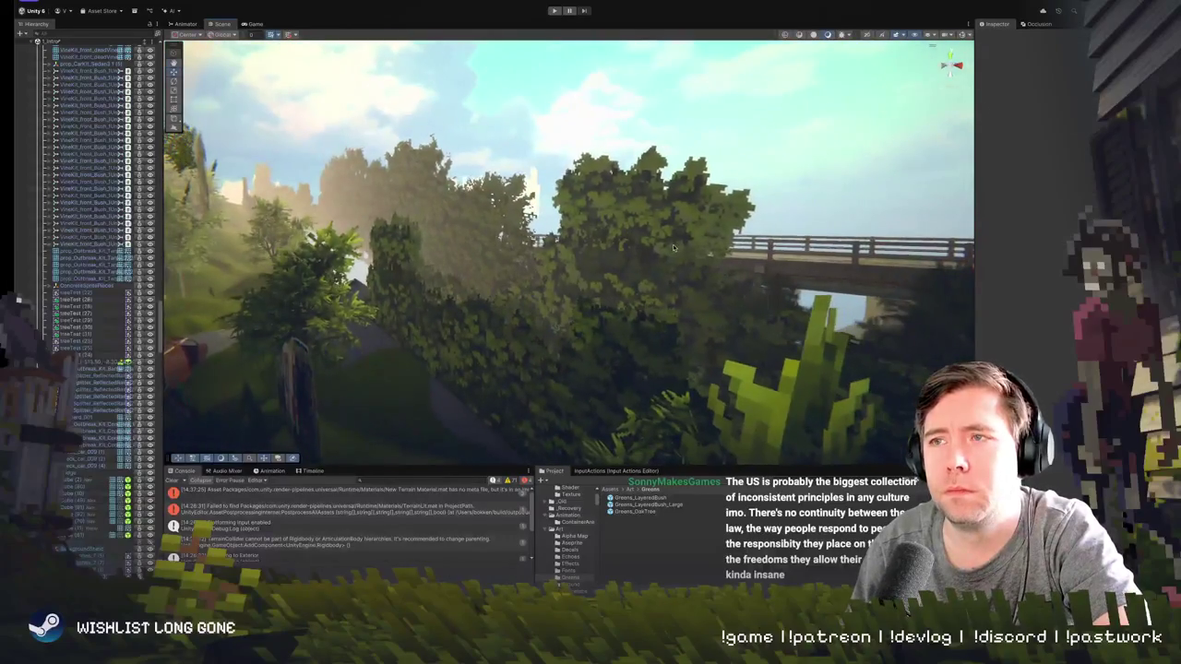
click(686, 284)
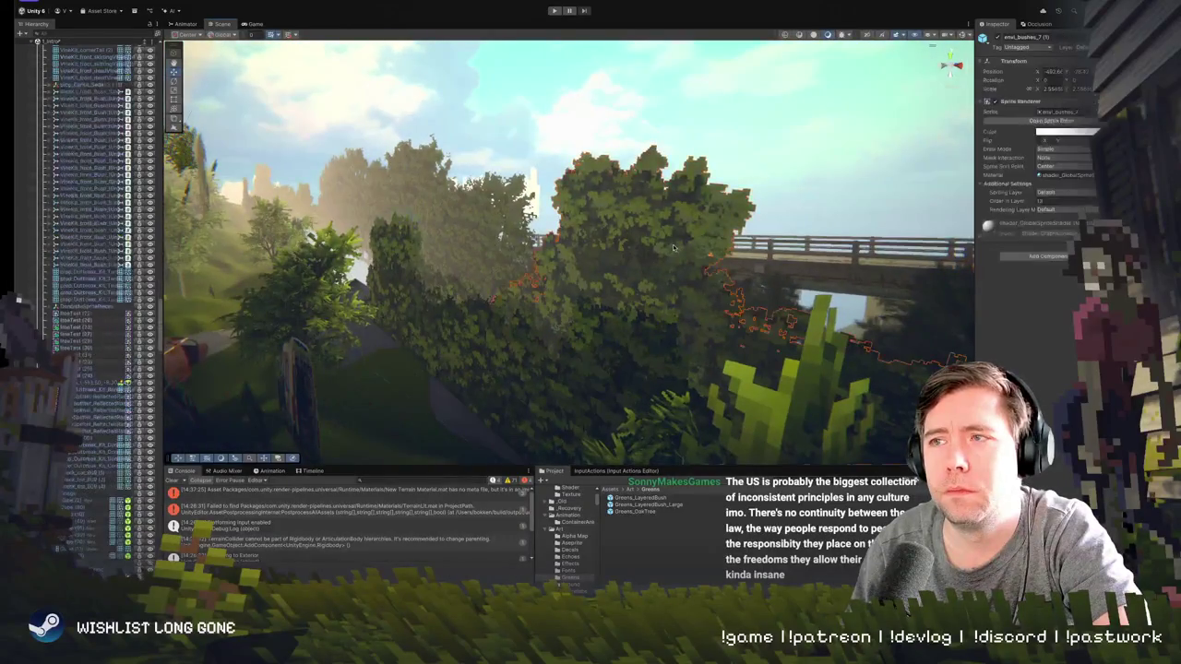
- Frame the bush under the bridge and scale it down slightly
key(f)
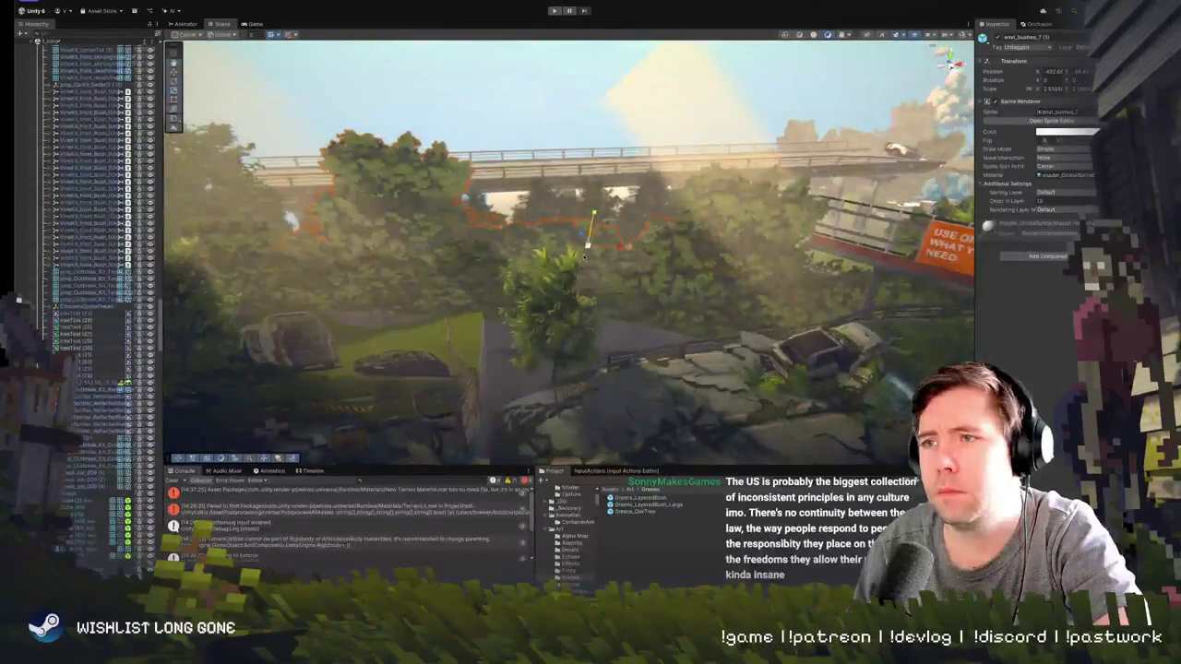
drag(587, 244, 587, 246)
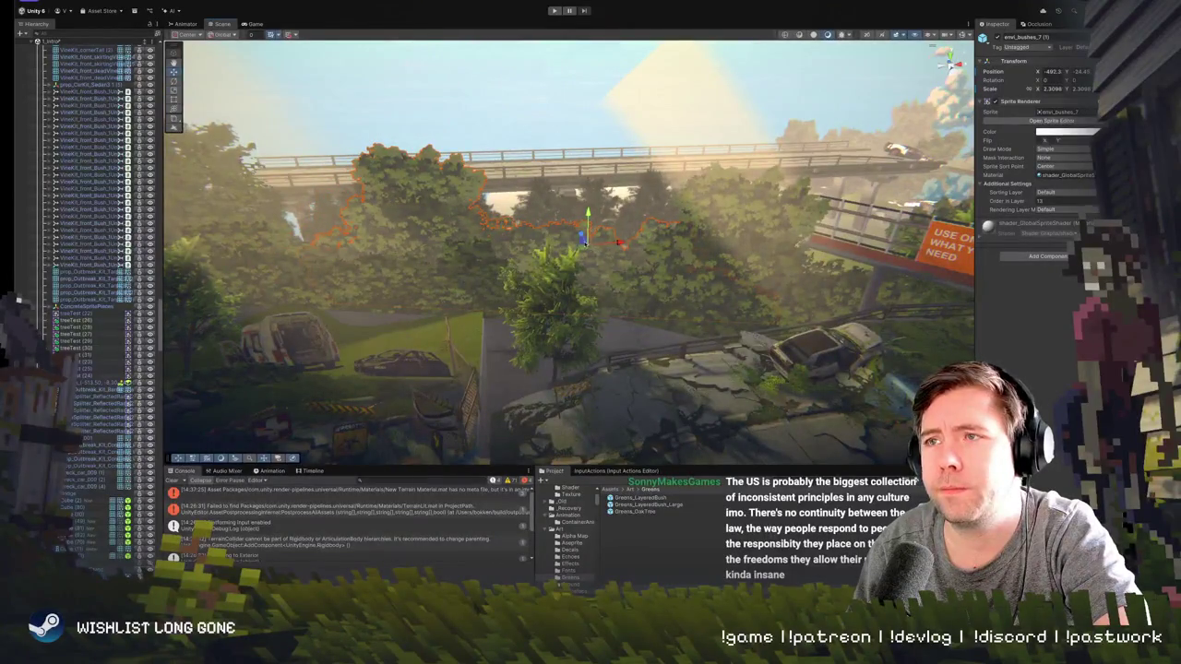
click(651, 203)
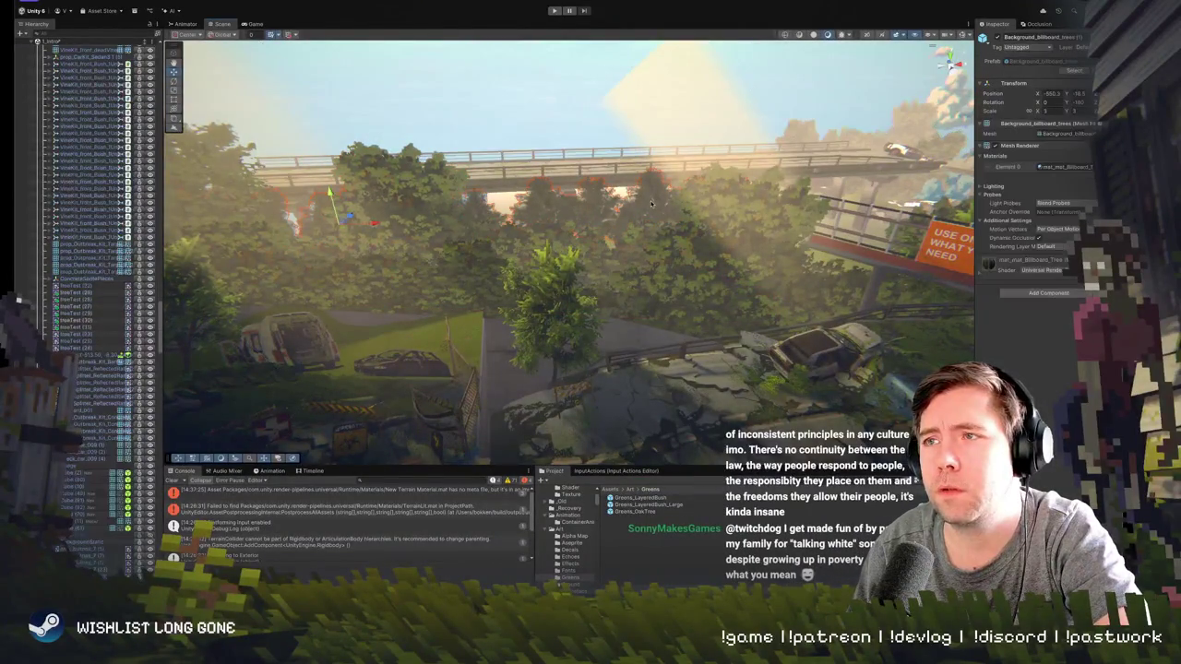
click(569, 202)
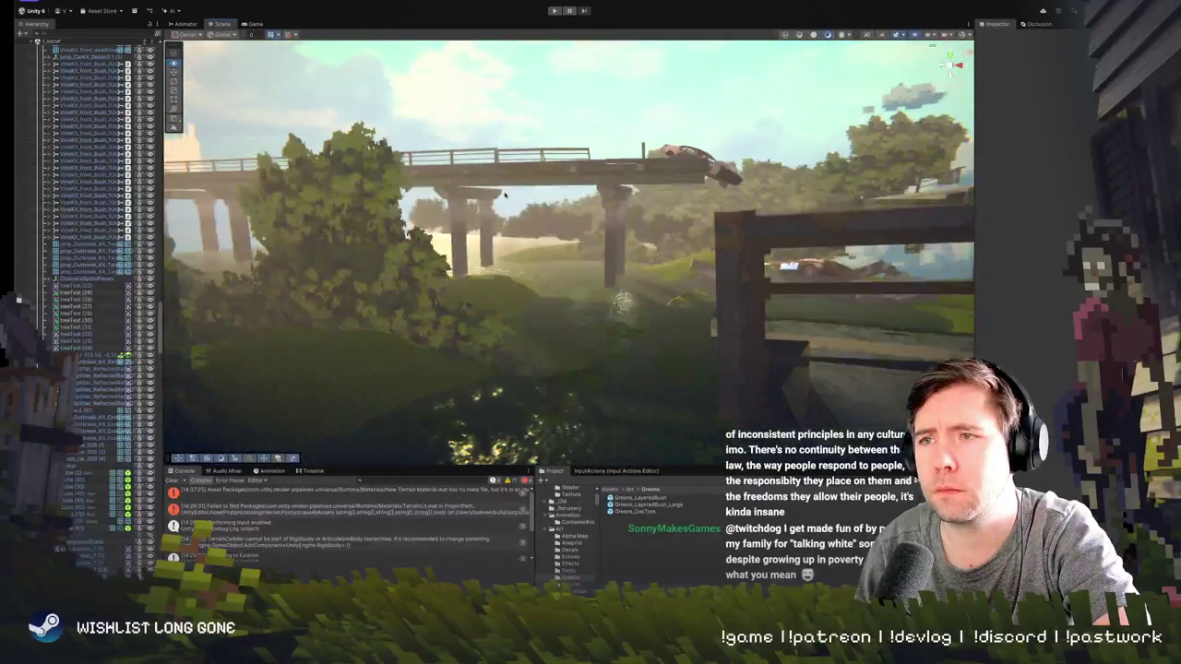
- Nudge another bush beside the bridge slightly along X into place
click(569, 219)
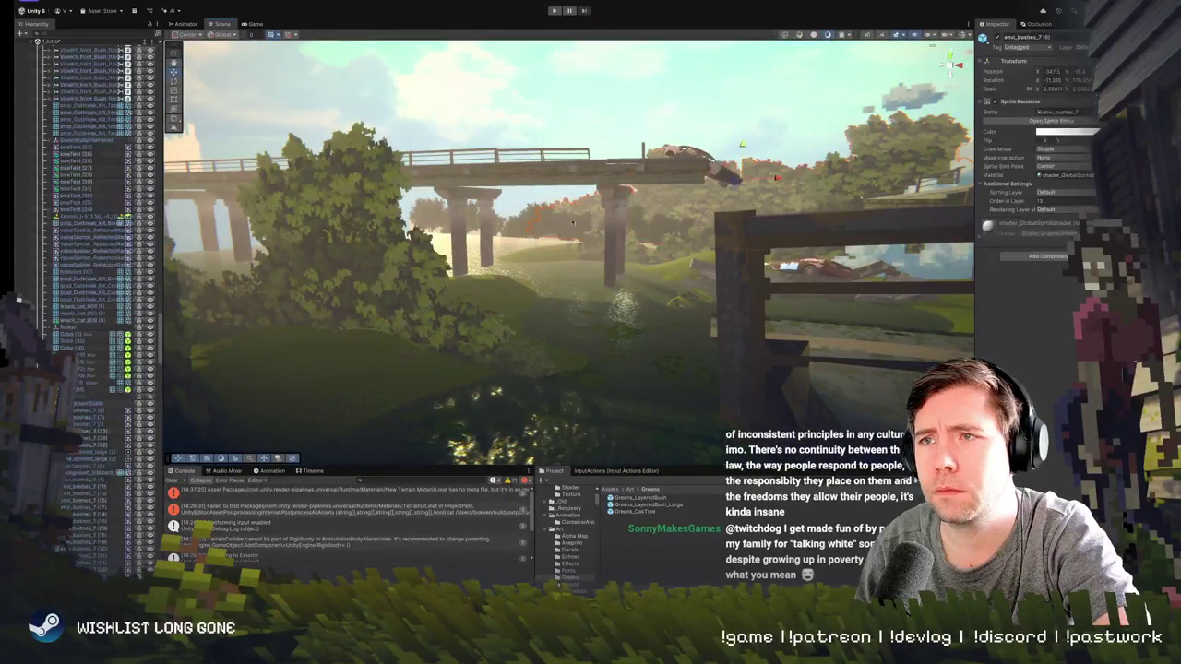
key(f)
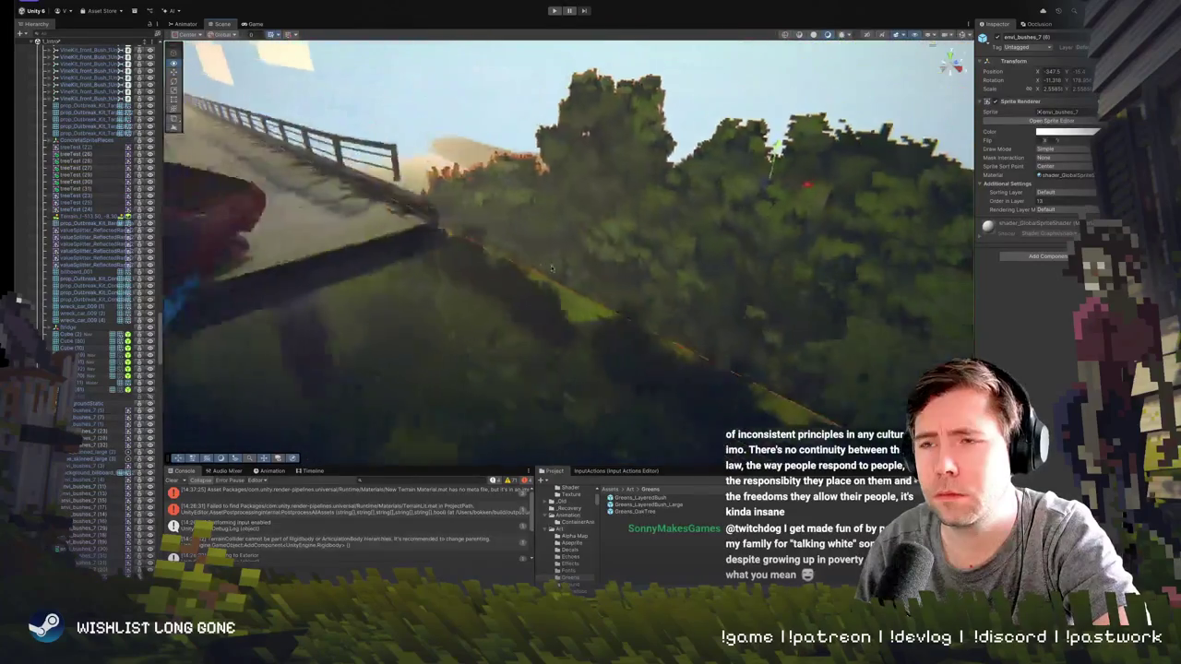
click(579, 276)
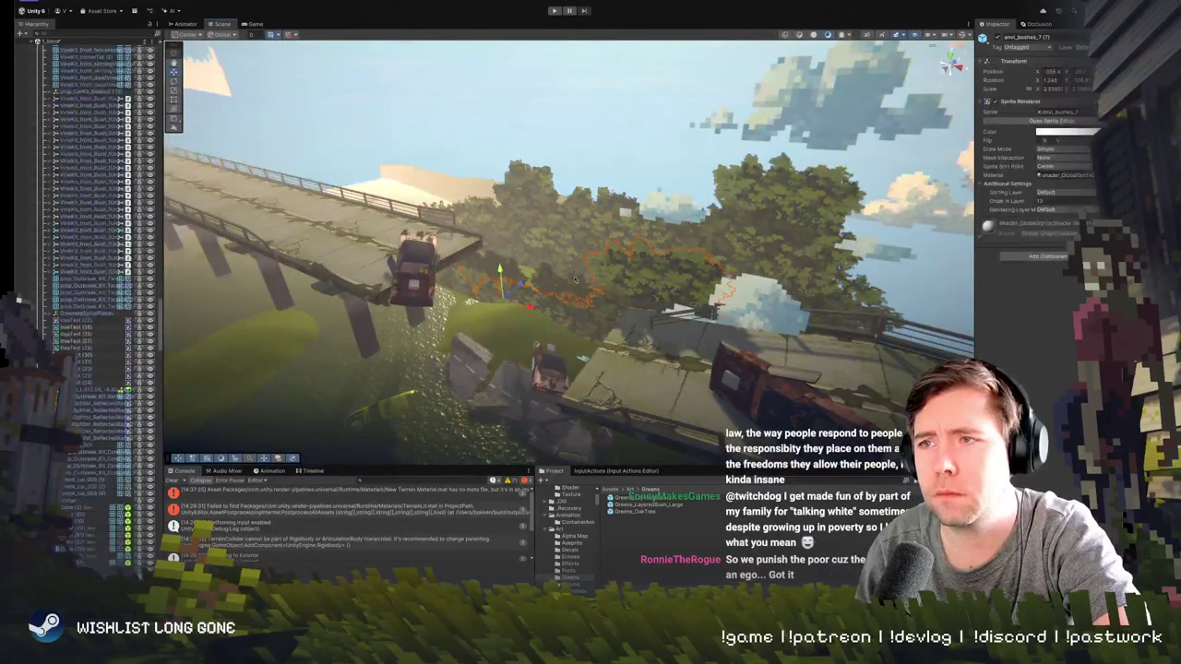
drag(499, 300, 490, 312)
drag(492, 253, 552, 207)
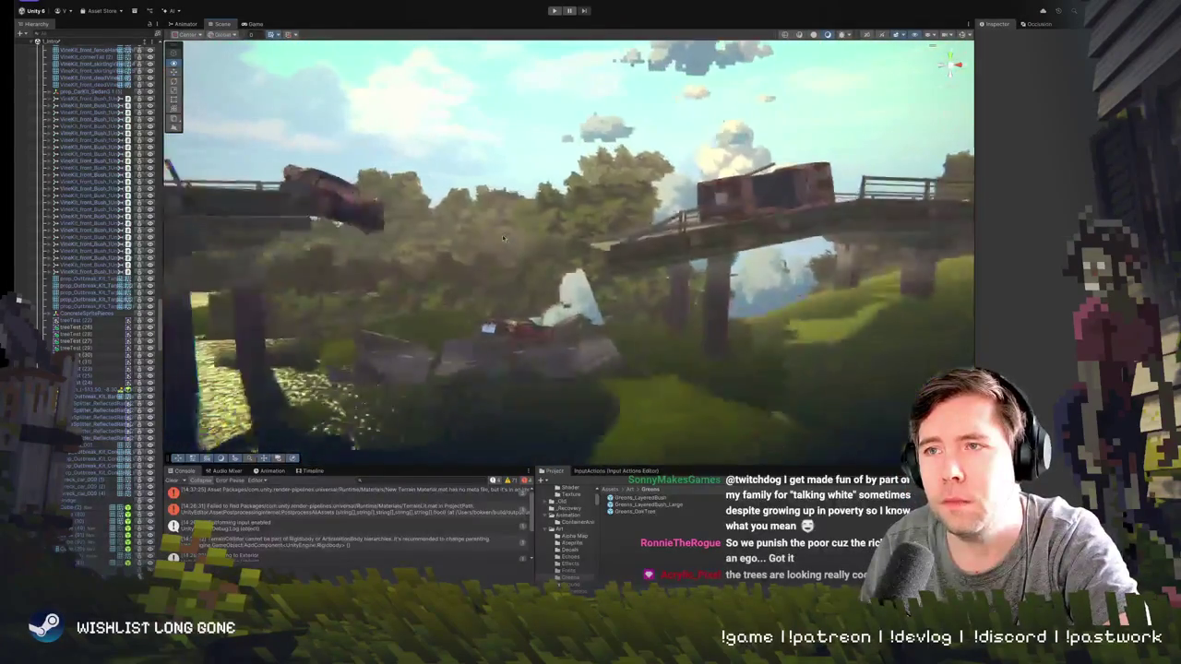
click(475, 297)
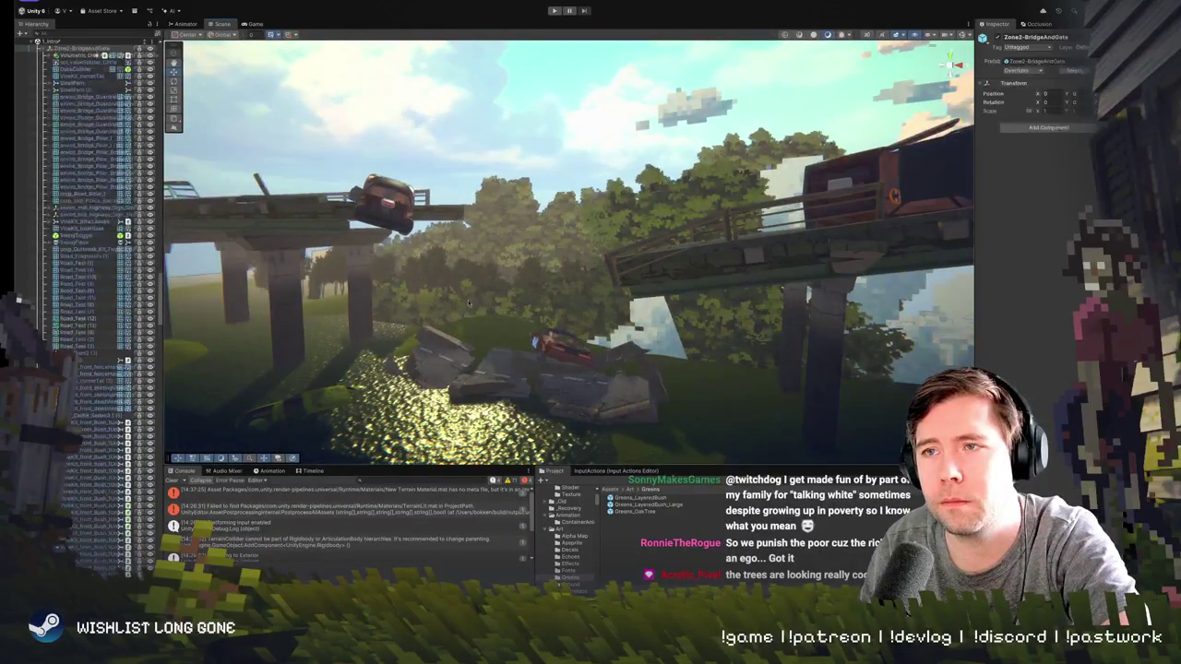
click(468, 300)
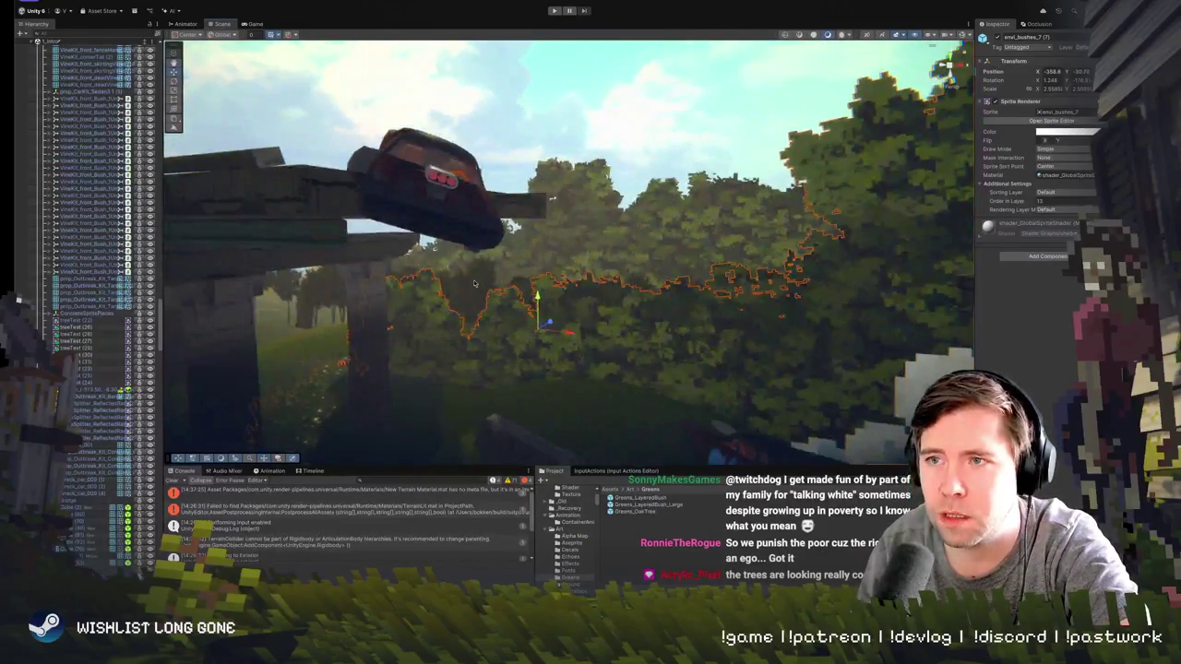
click(490, 297)
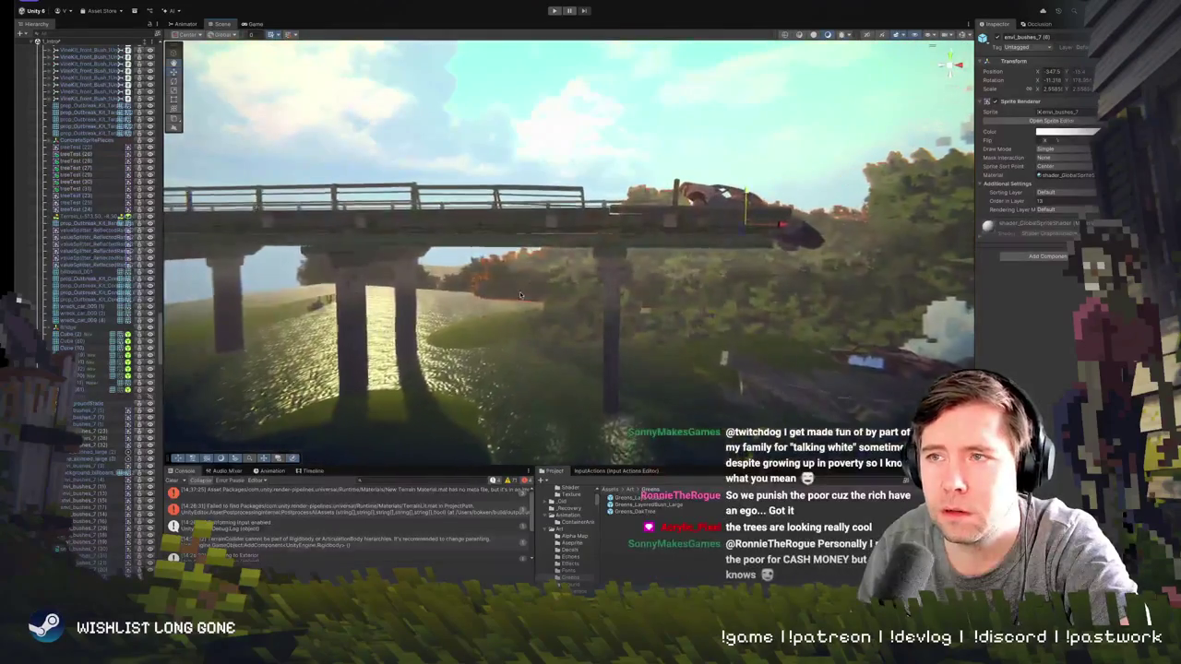
click(519, 295)
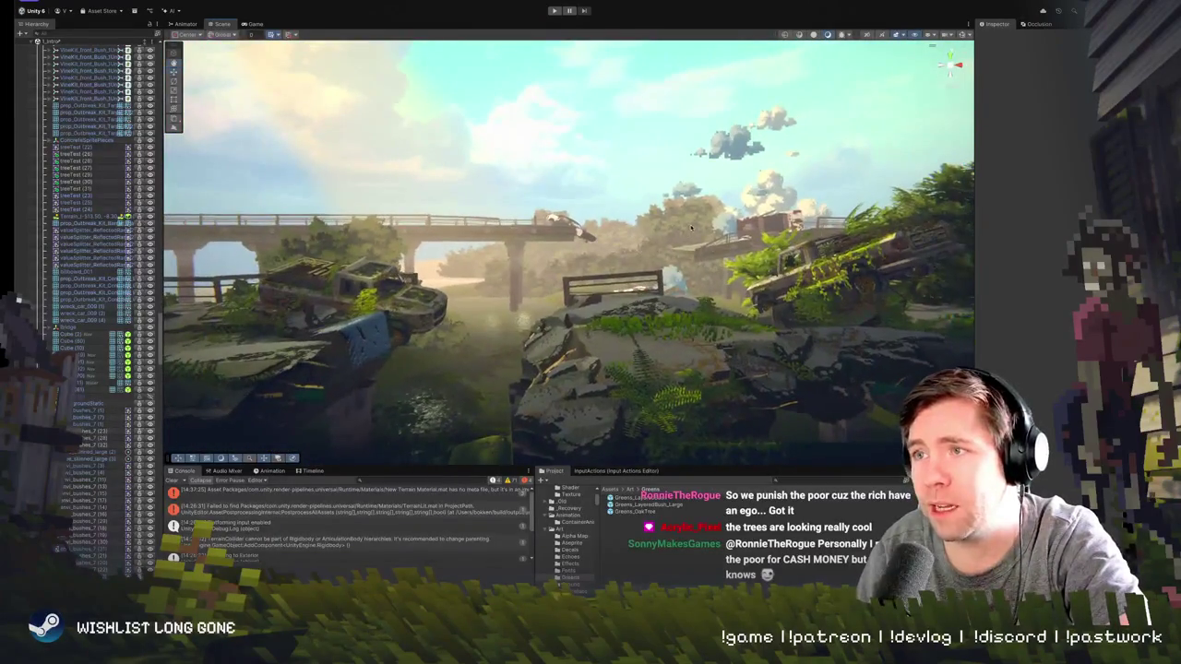
click(690, 228)
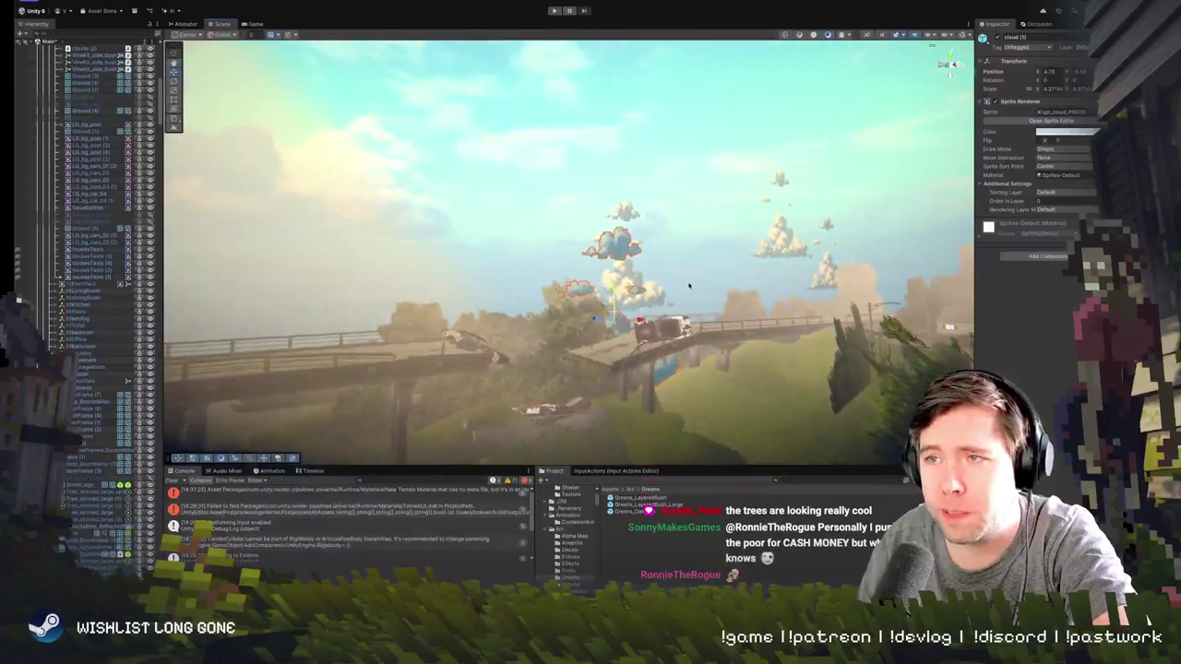
click(690, 291)
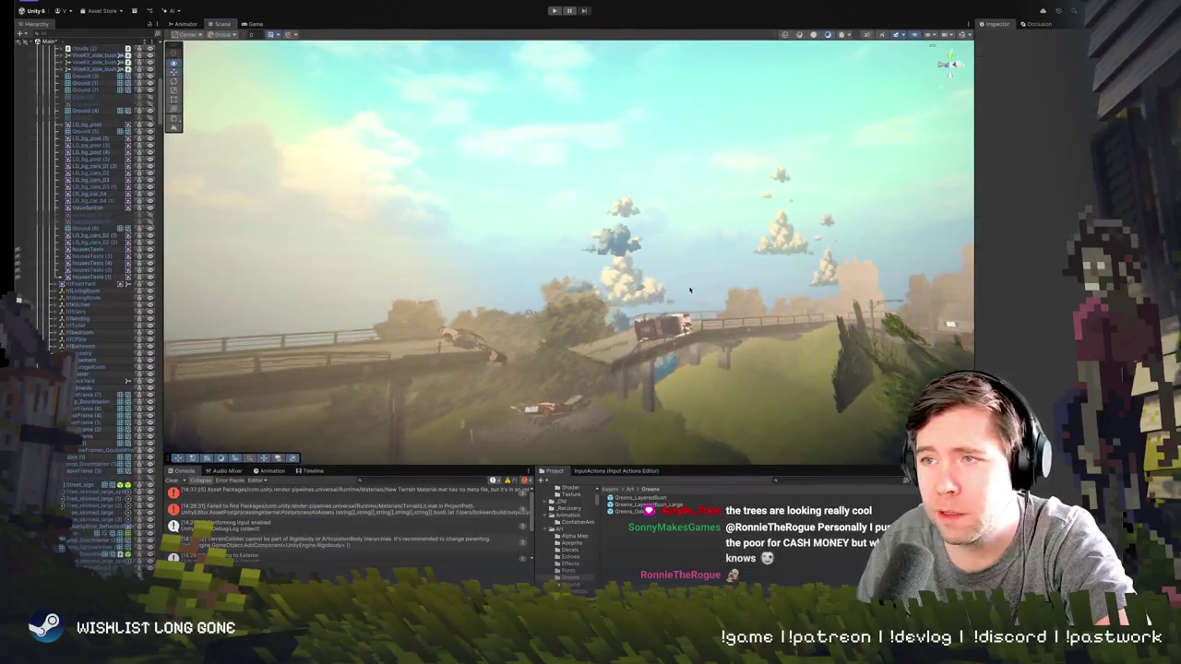
click(681, 293)
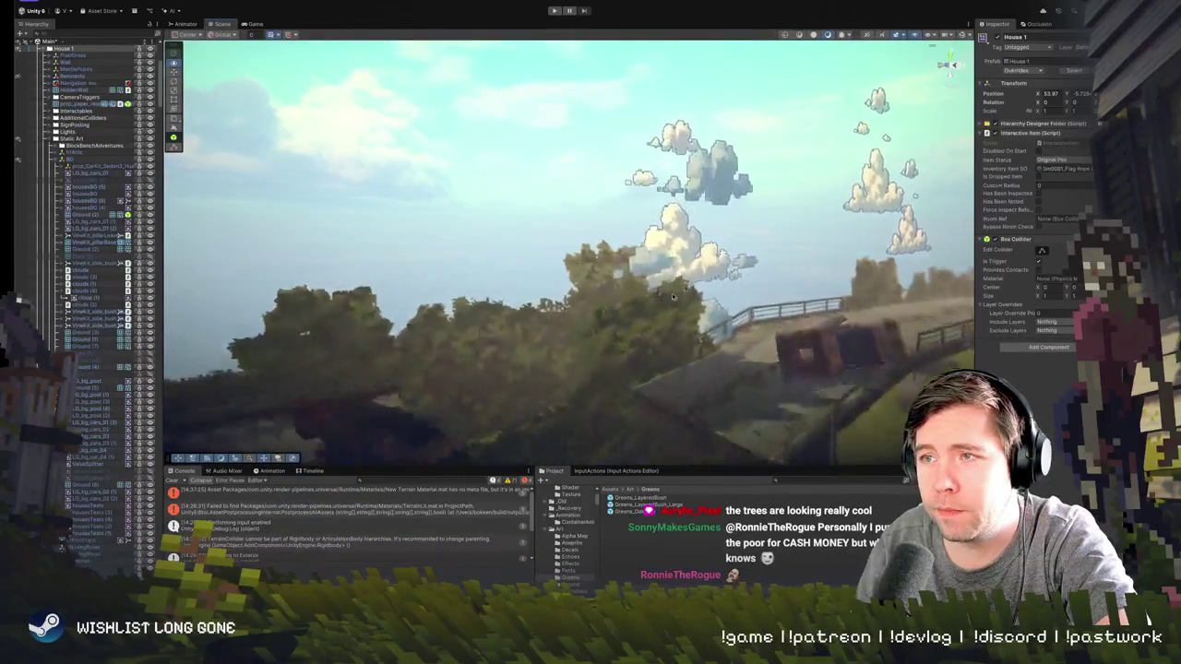
click(612, 267)
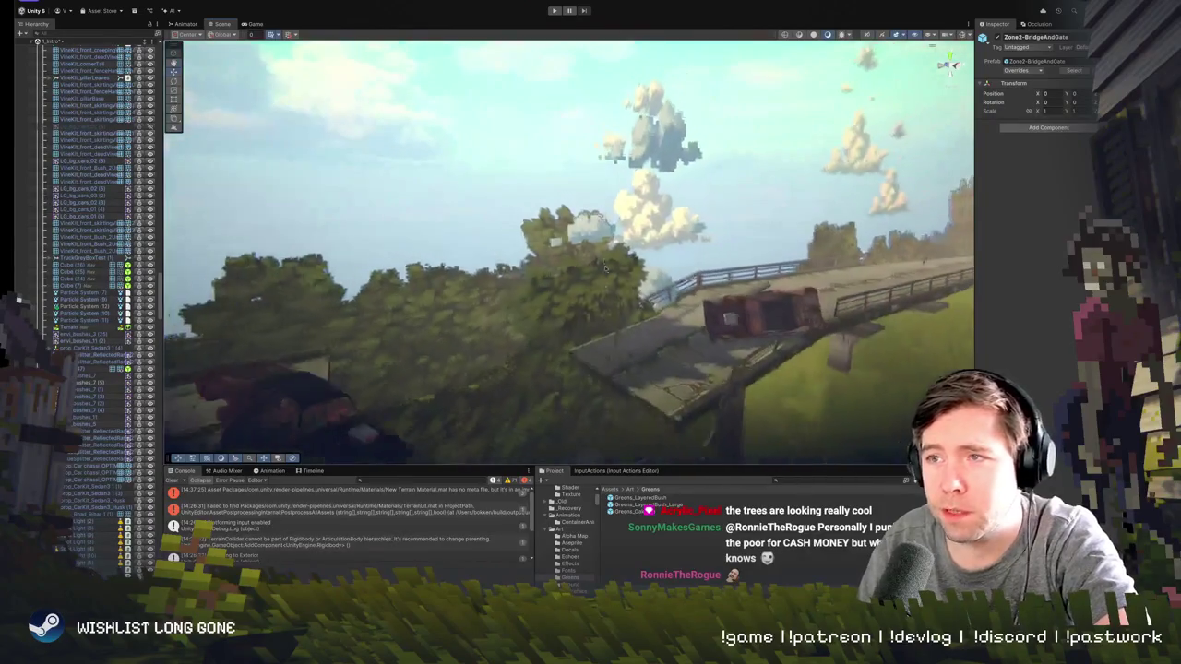
click(591, 237)
drag(508, 280, 526, 273)
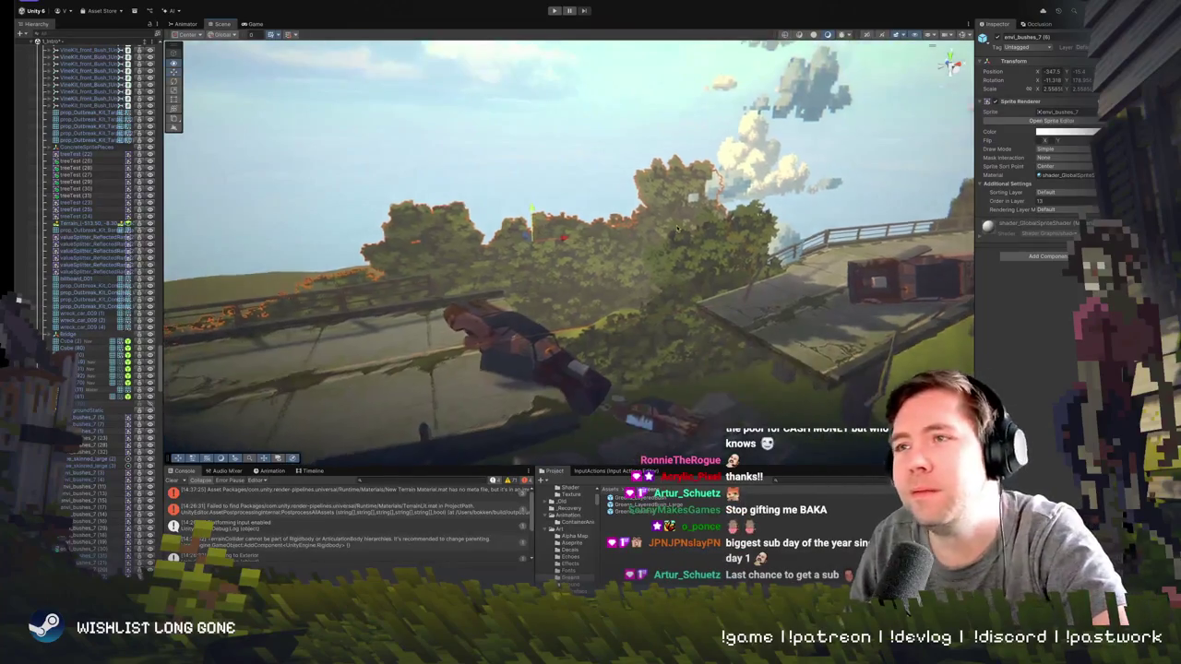
click(548, 279)
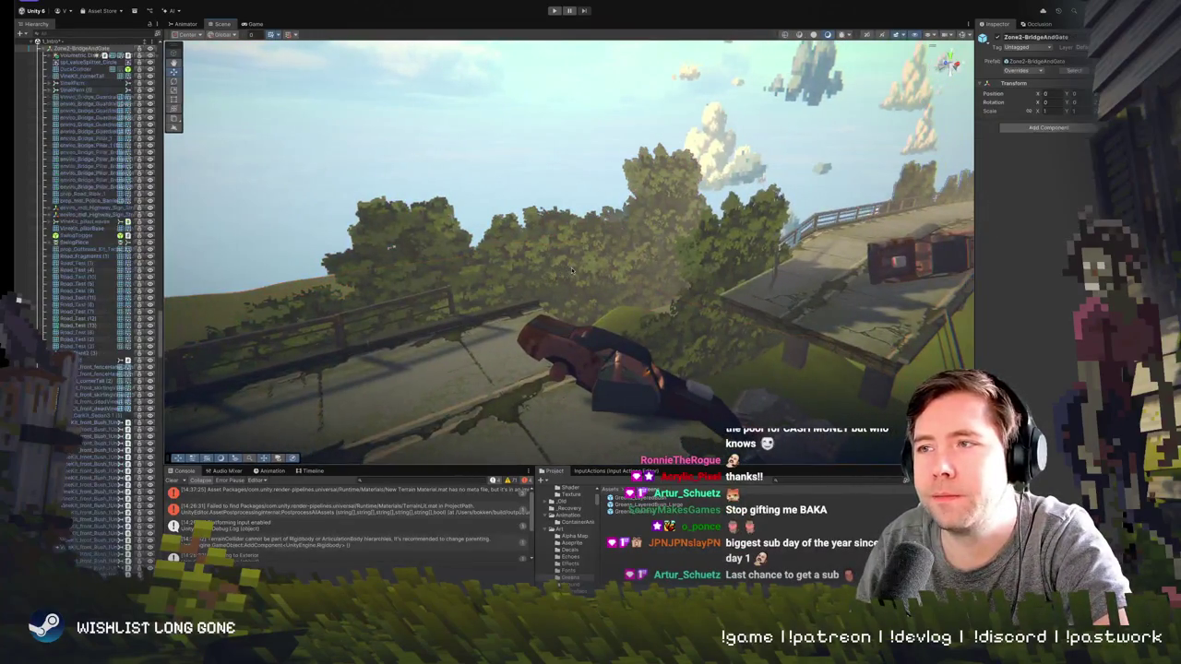
- Move the bush envi_bushes_7 (7) beside the wrecked car slightly left
click(533, 240)
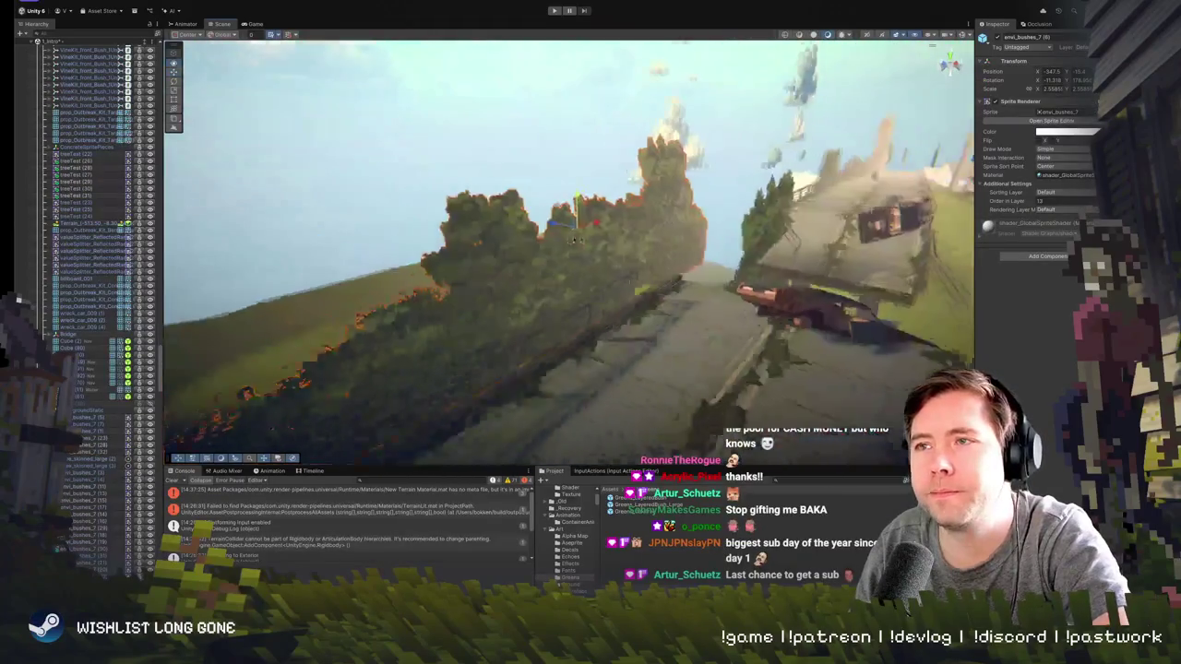
click(527, 236)
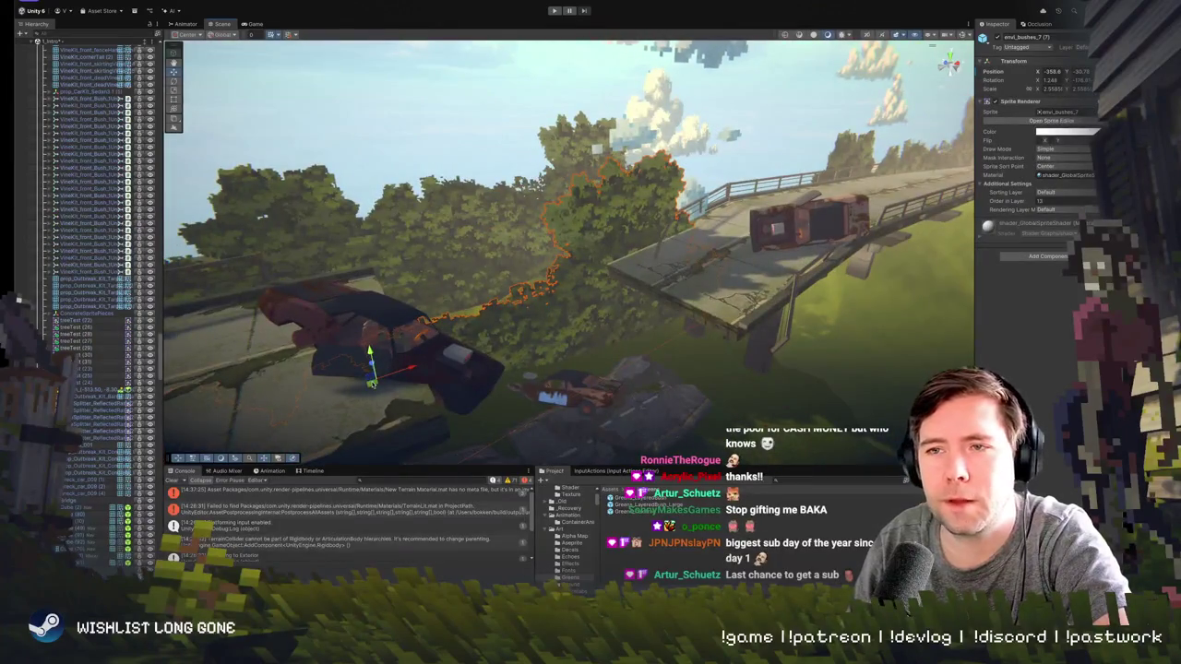
drag(370, 381, 364, 360)
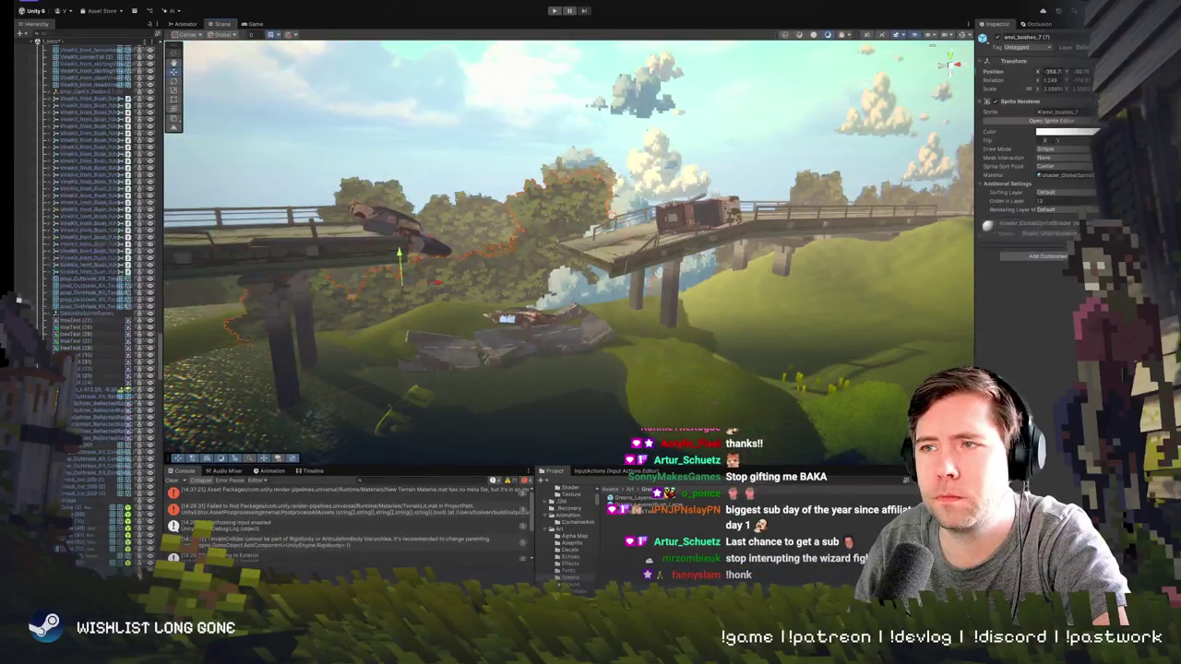
click(616, 291)
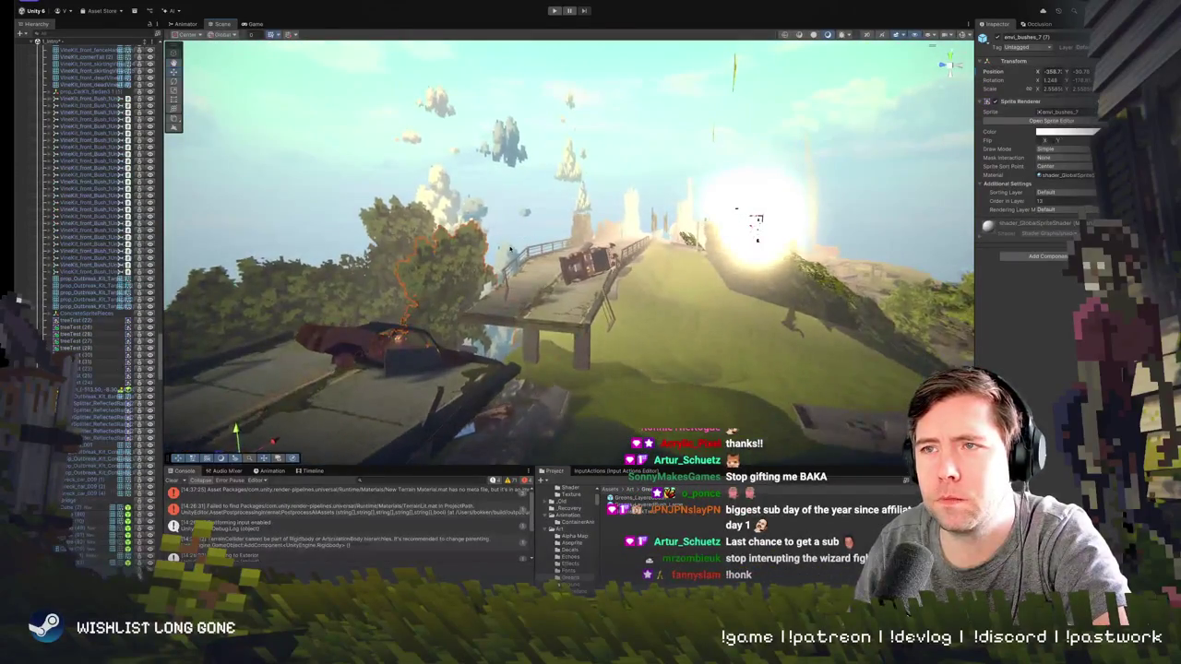
- Inspect the cloud (1) sprite and the clouds (4) group, then clear the selection
click(509, 249)
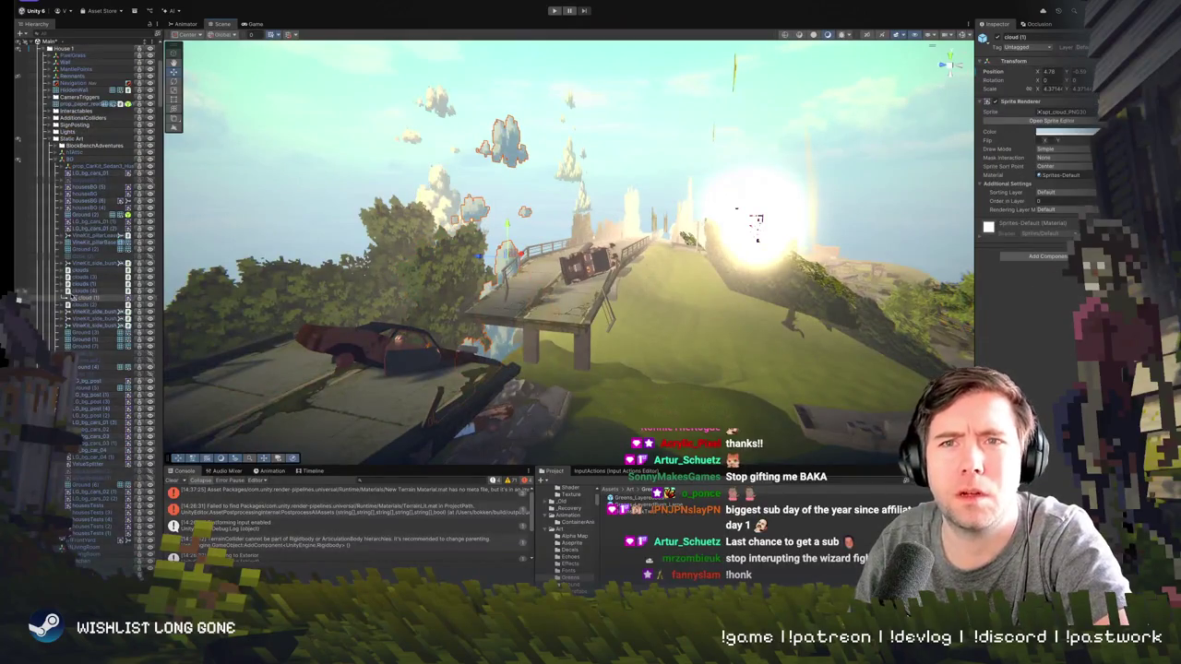
click(91, 292)
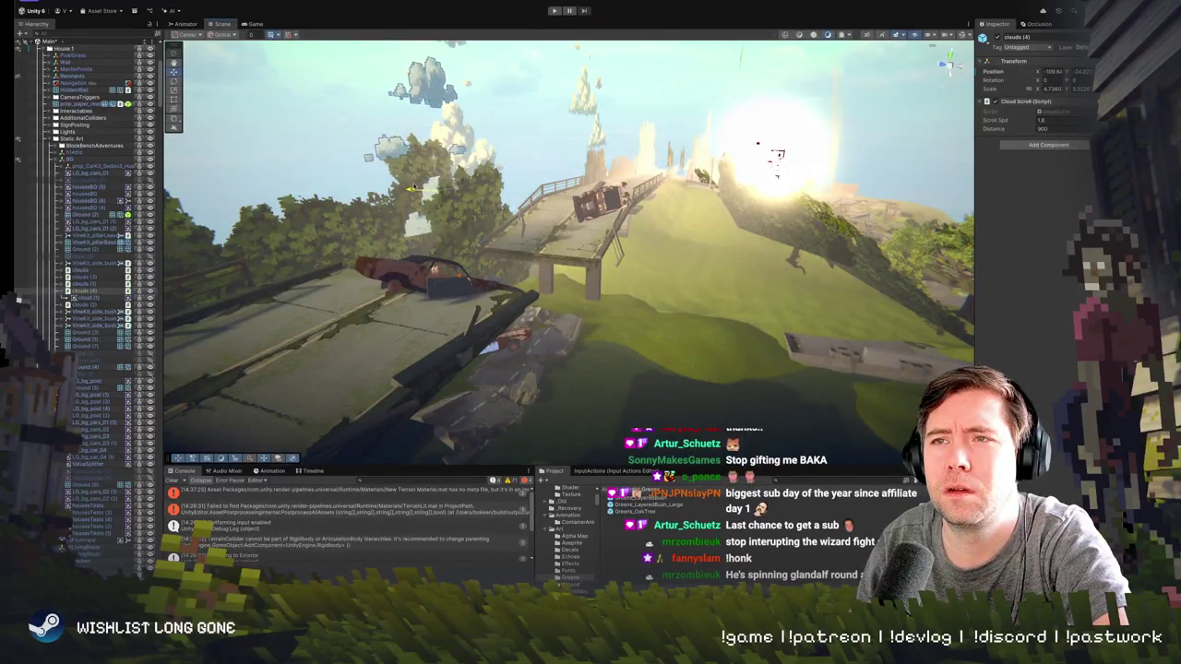
click(423, 189)
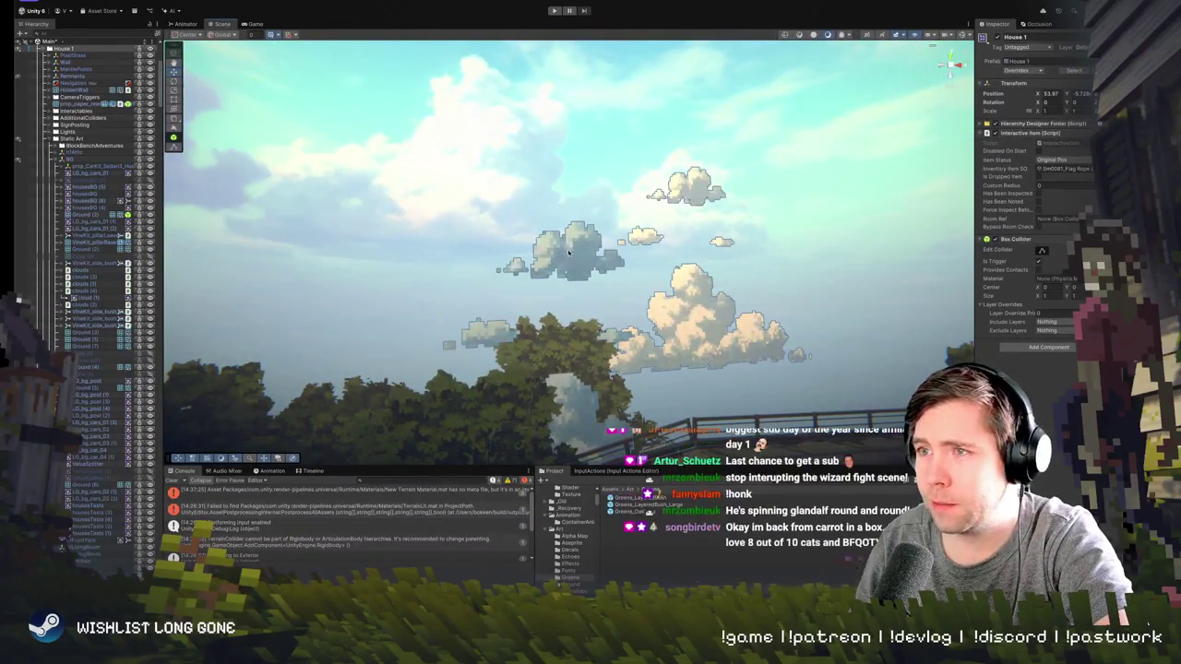
click(651, 292)
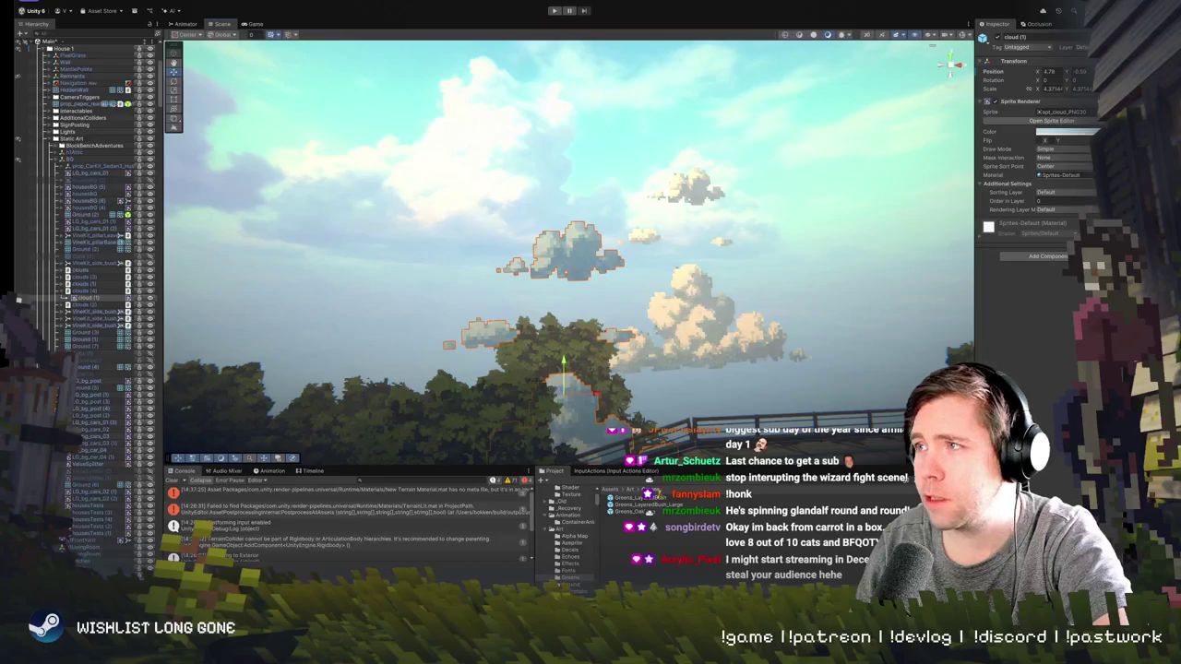
click(1091, 175)
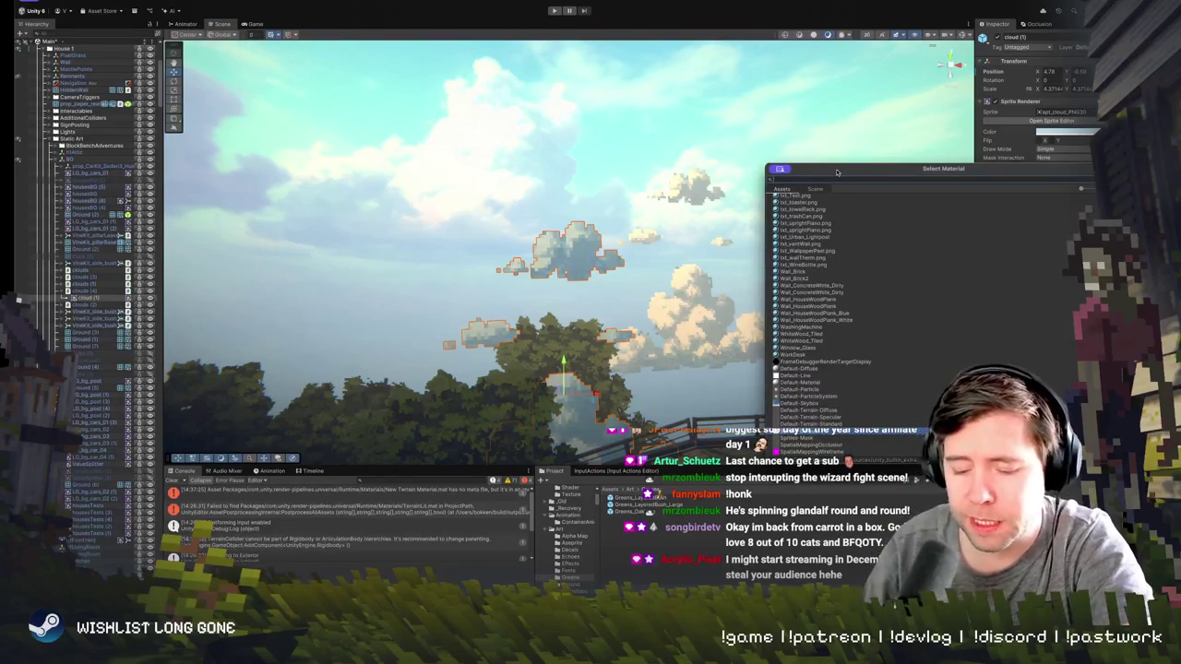
click(822, 141)
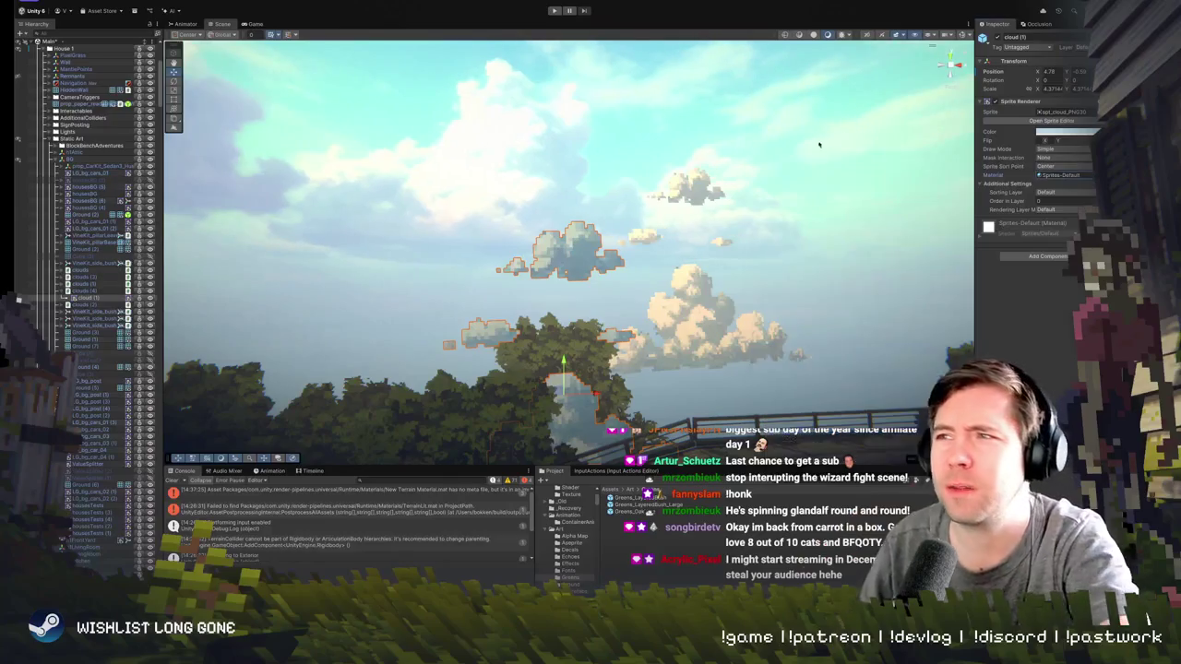
click(590, 188)
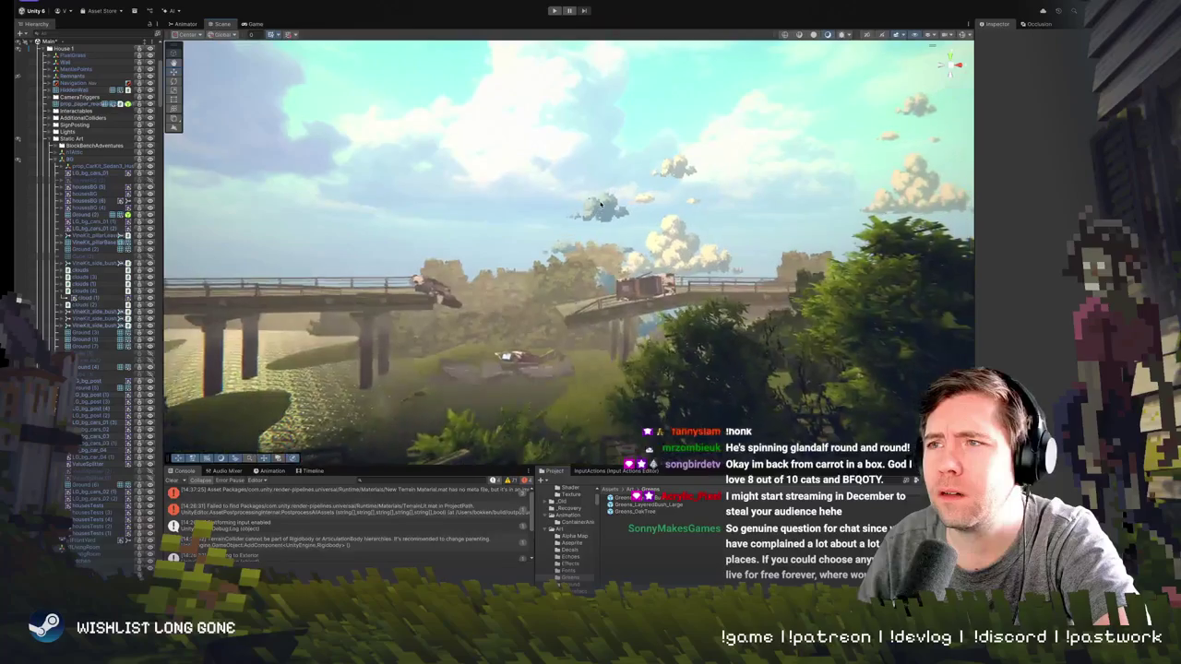
click(601, 202)
key(ctrl+p)
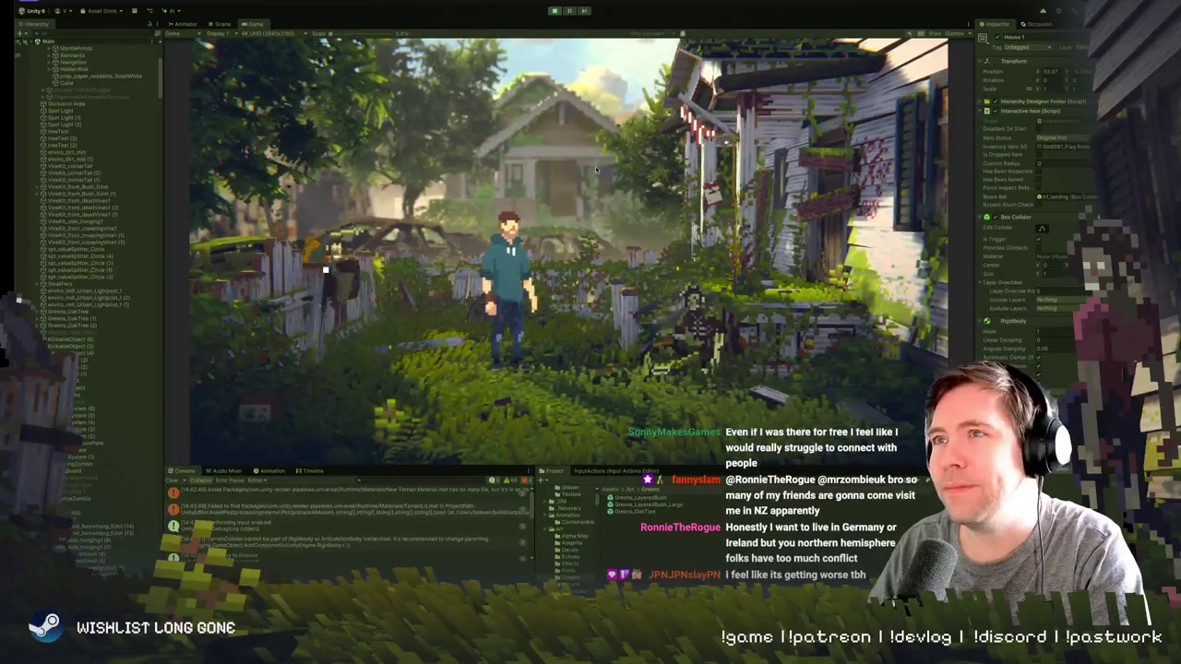
- Walk the player around the overgrown yard with WASD and up onto the house porch
key(s)
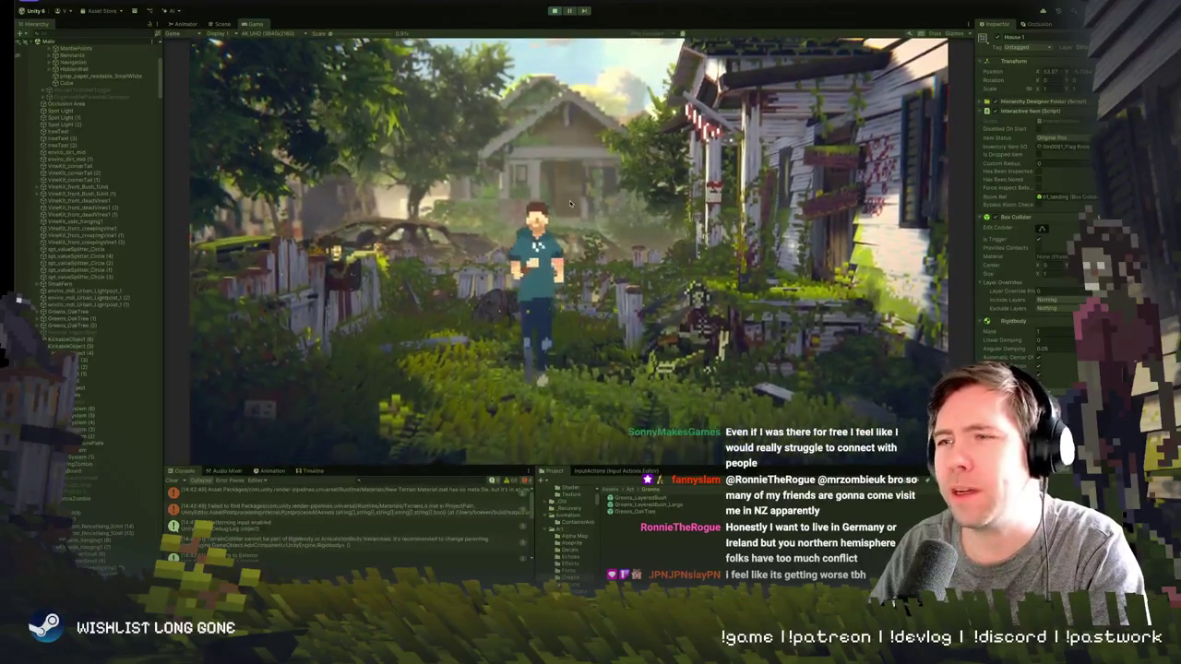
key(d)
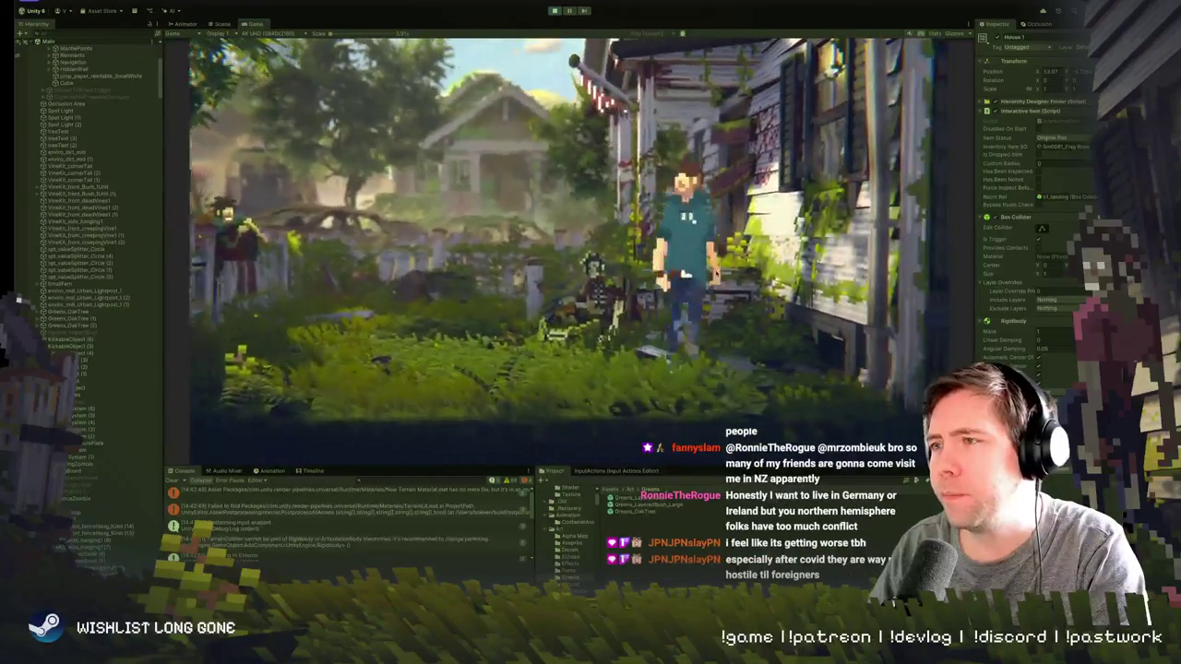
key(a)
key(w)
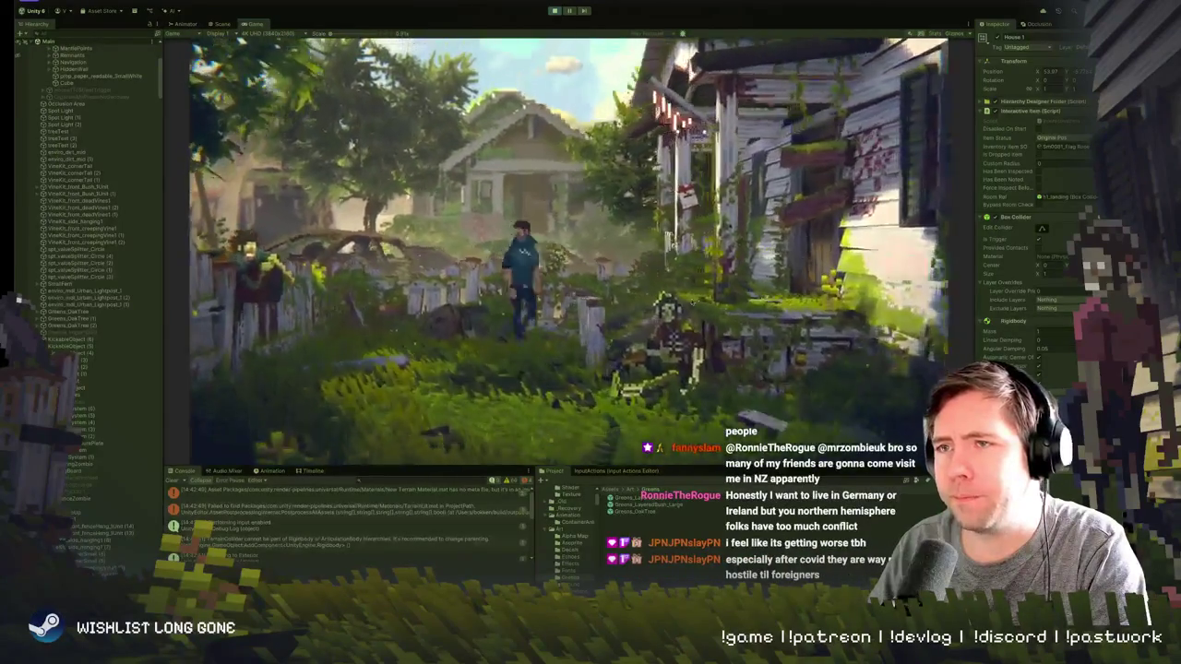
key(a)
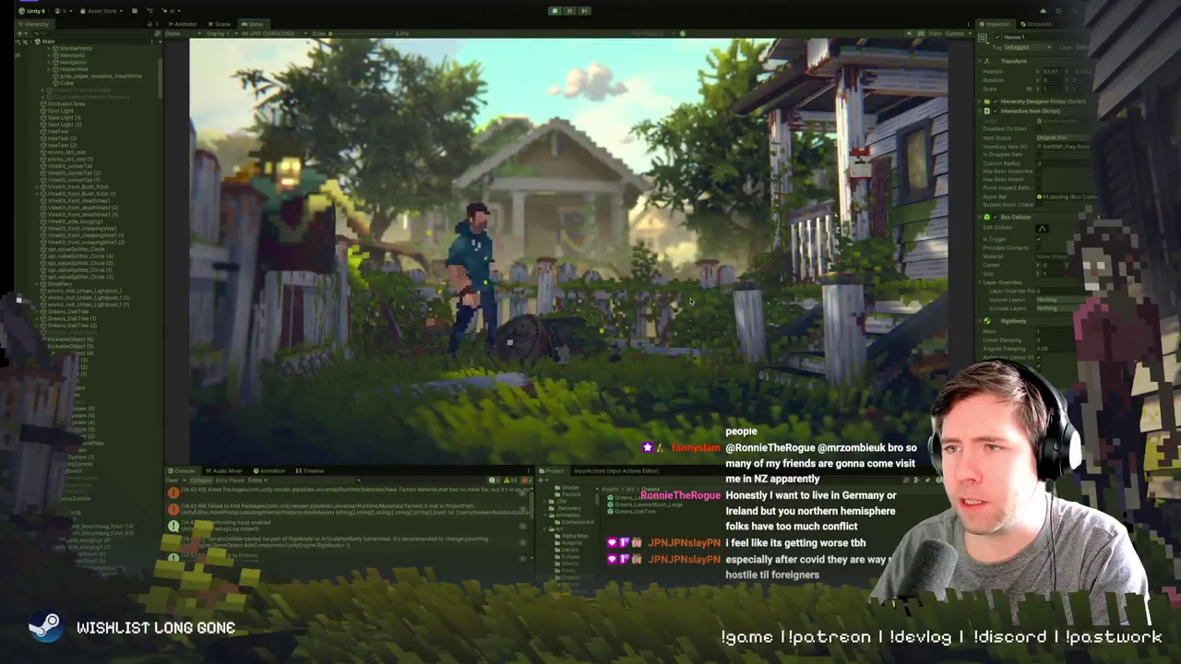
key(d)
key(d)
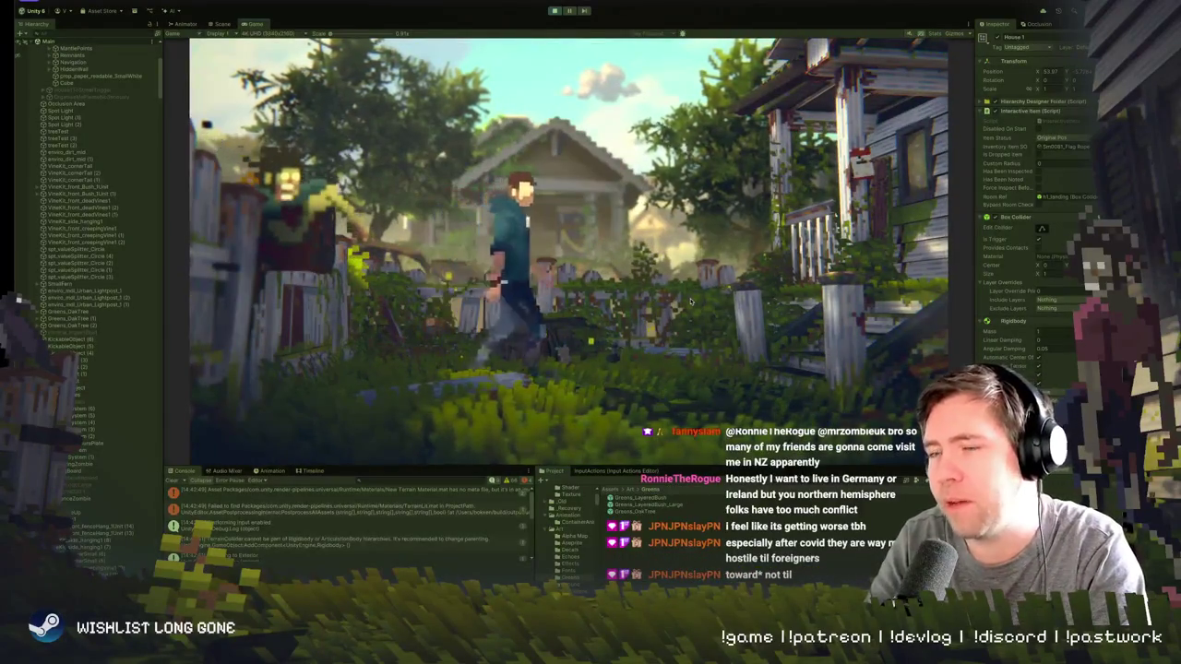
key(s)
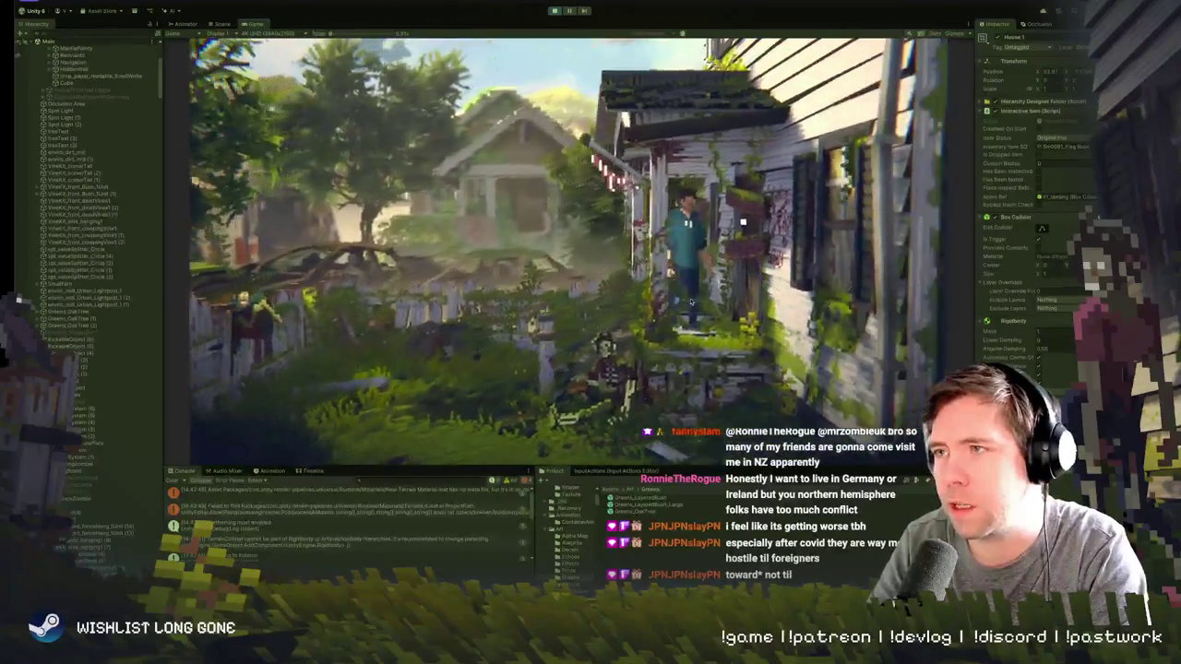